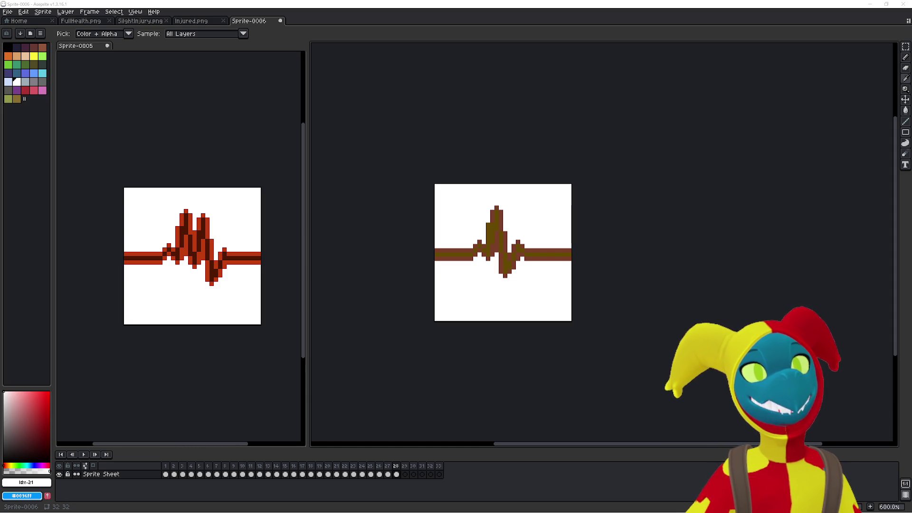
# Switch to the marquee tool, then play the brown heartbeat from frame 1, stopping back on frame 1.
pyautogui.press('m')
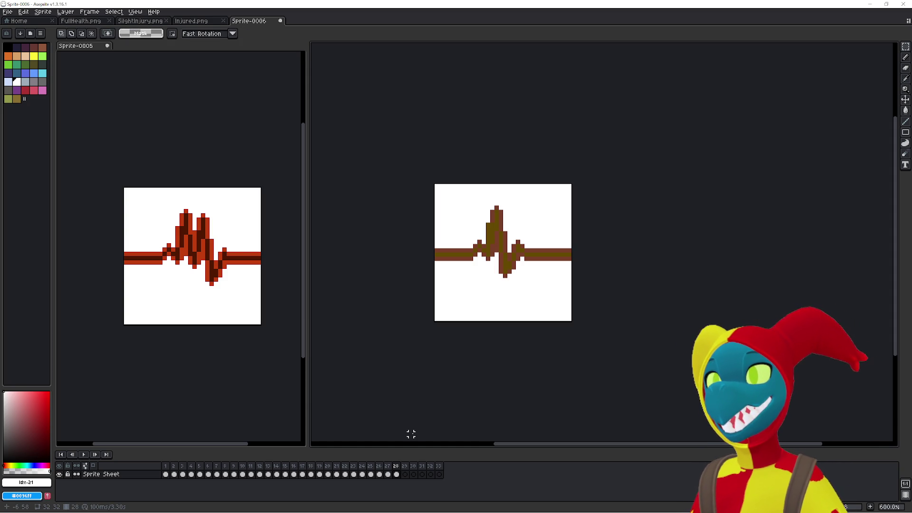
pyautogui.scroll(1, 246, 406)
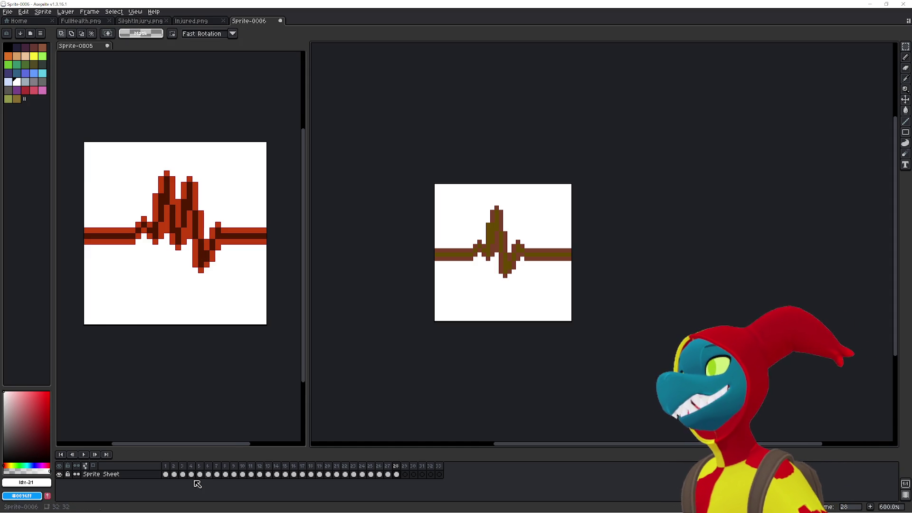
pyautogui.click(166, 474)
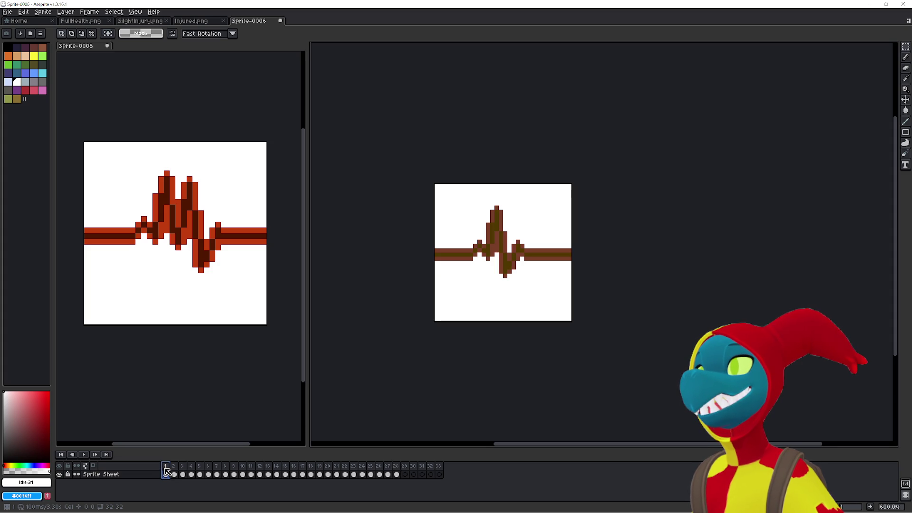
pyautogui.press('Return')
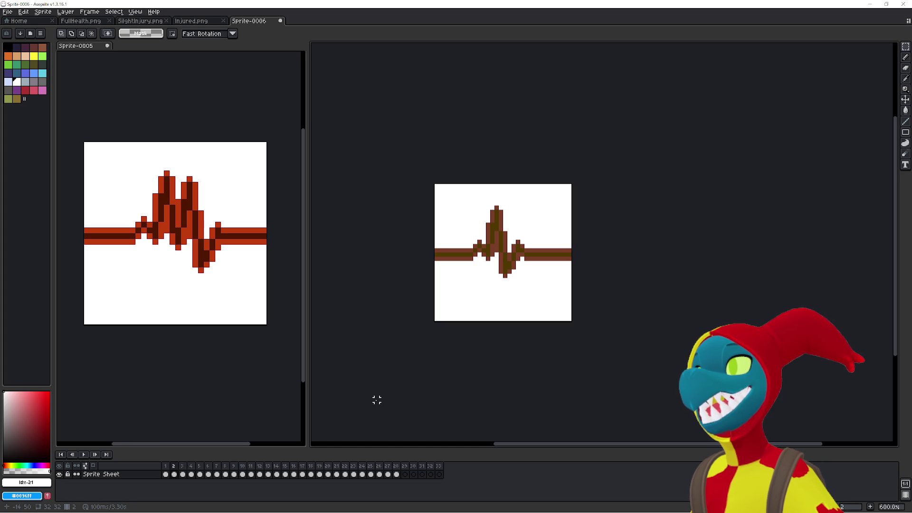
pyautogui.press('Left')
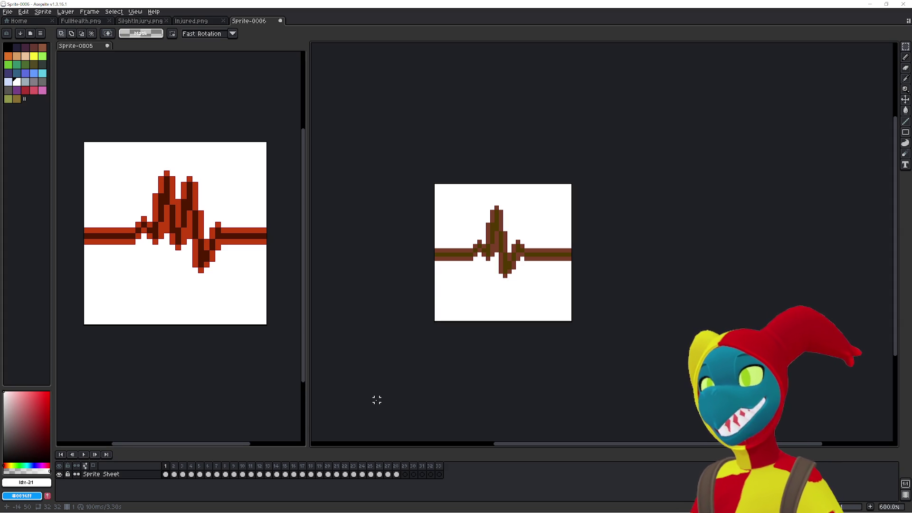
# Restore the sprite's content after an accidental Delete cleared it.
pyautogui.press('Delete')
pyautogui.hotkey('ctrl', 'z')
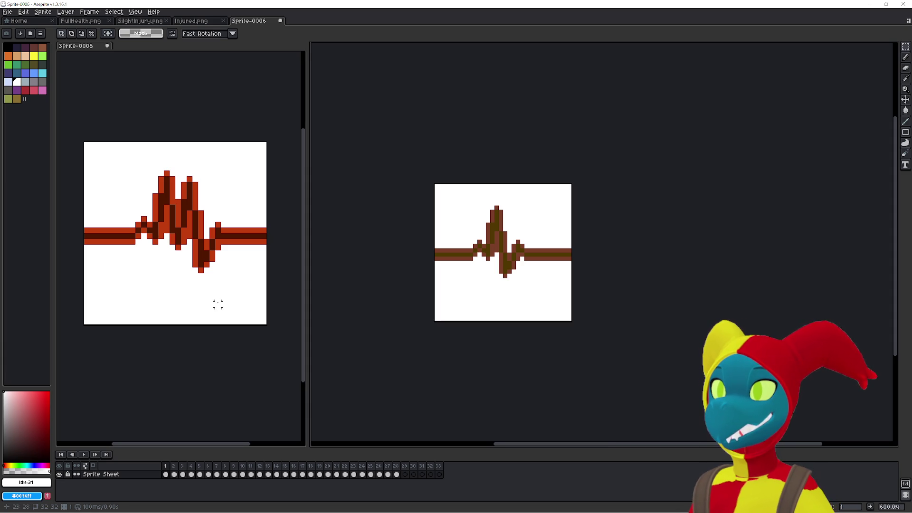
# Show the Injured.png sprite with its green heartbeat on the 28-frame timeline.
pyautogui.click(188, 23)
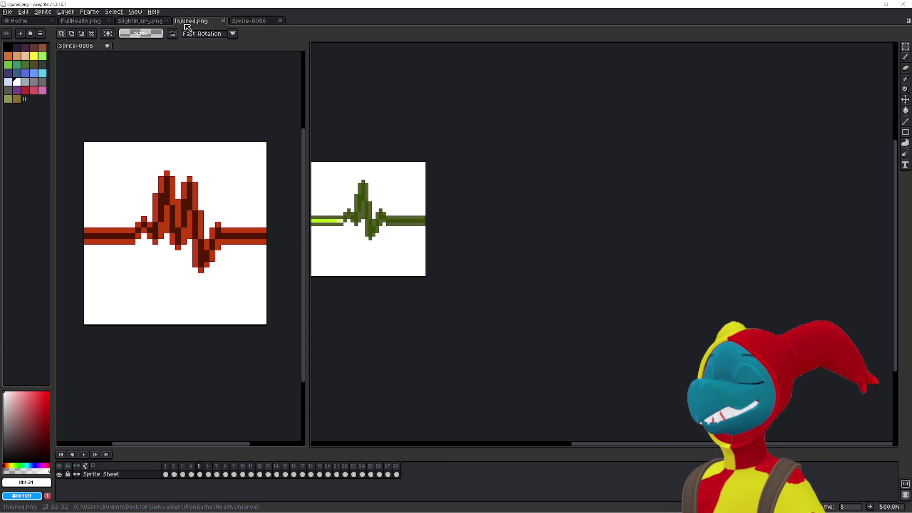
# Return to the Sprite-0006 sheet, then make the red Sprite-0005 heartbeat active.
pyautogui.hotkey('ctrl', 'Tab')
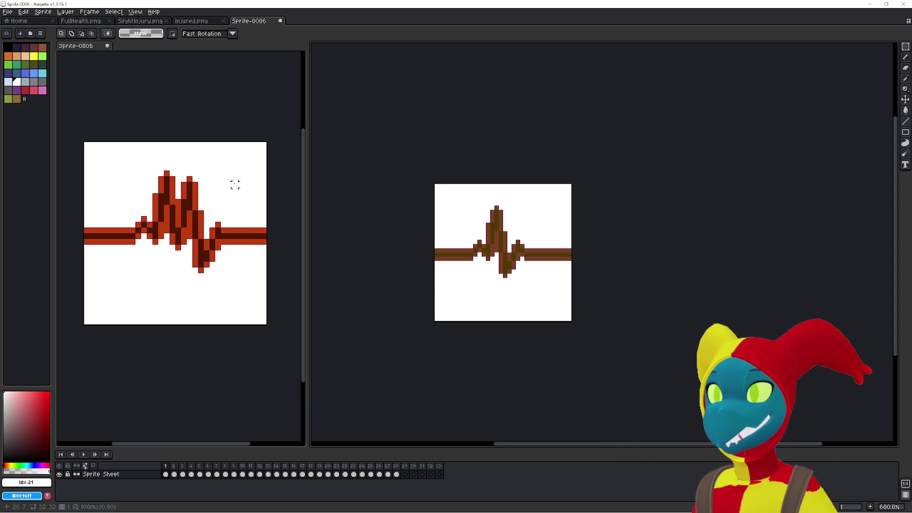
pyautogui.moveTo(218, 195); pyautogui.dragTo(217, 214)
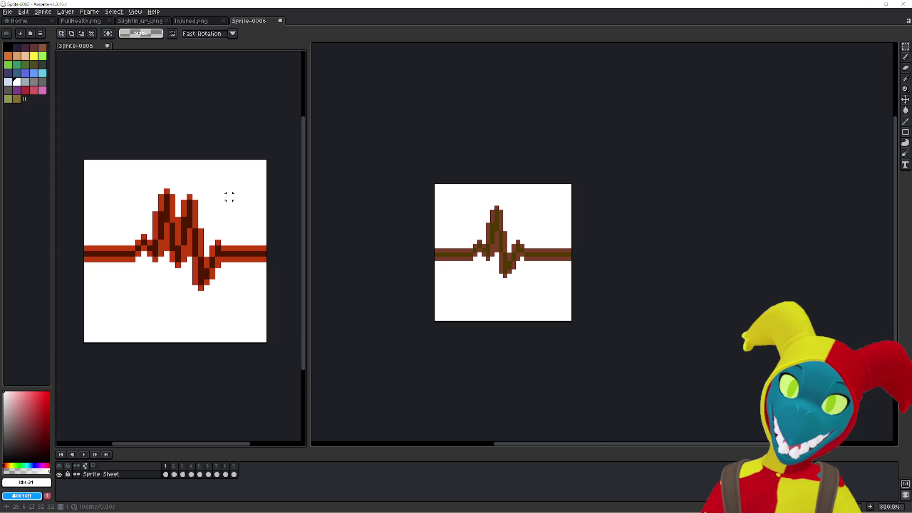
# Keep the red Sprite-0005 and brown Sprite-0006 heartbeats open side by side in split editors.
pyautogui.hotkey('alt', 'Tab')
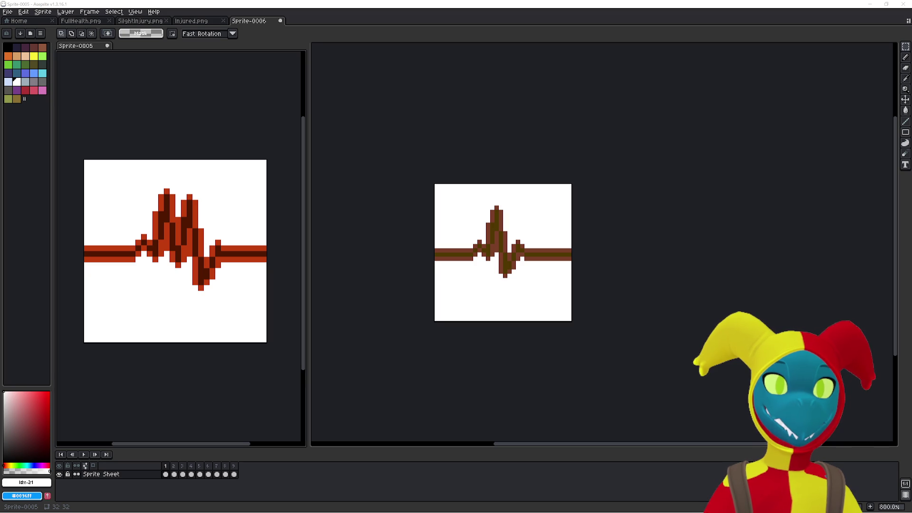
# Make the brown Sprite-0006 editor the active document and step forward one frame.
pyautogui.click(573, 375)
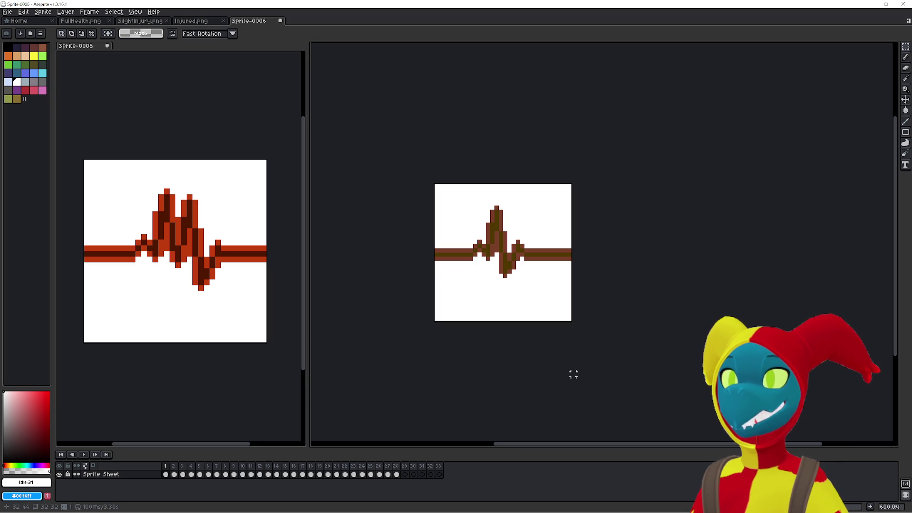
pyautogui.click(257, 396)
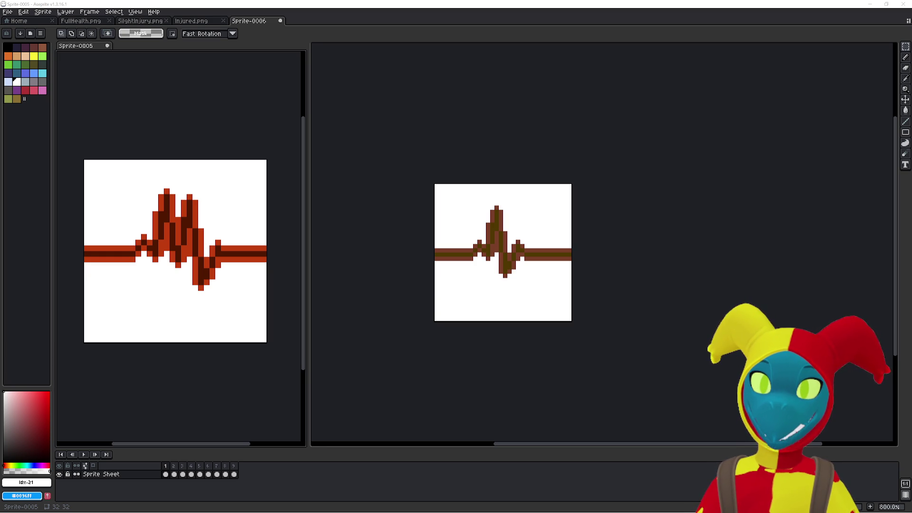
pyautogui.click(445, 382)
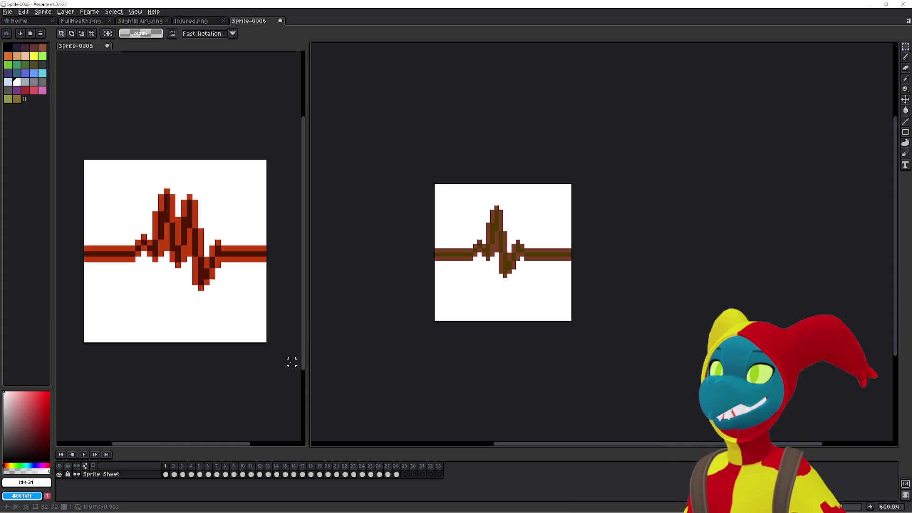
pyautogui.press('Right')
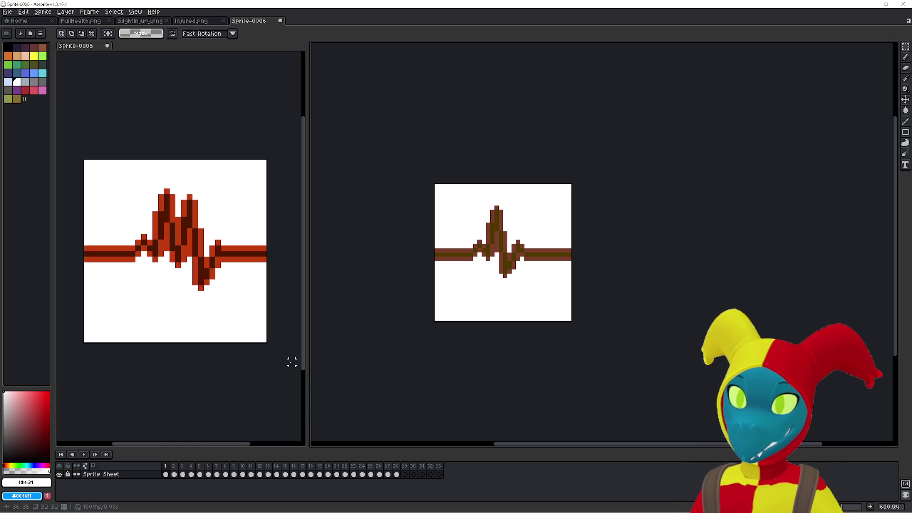
# Play the brown heartbeat and step between frames 2 and 4 to see the yellow pulse start.
pyautogui.press('Return')
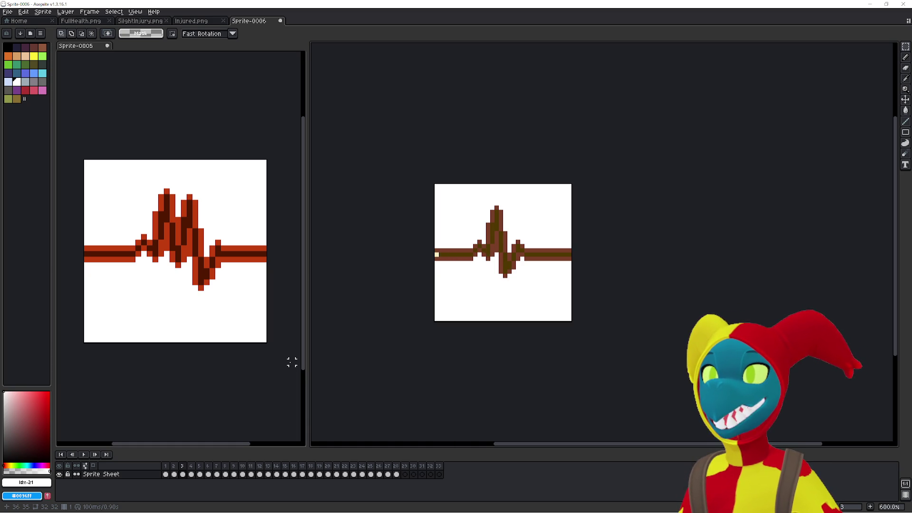
pyautogui.press('Left')
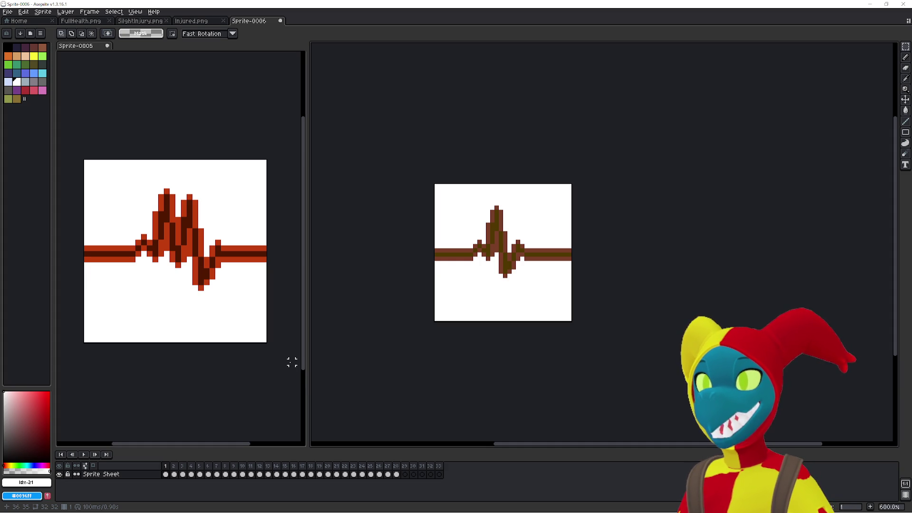
pyautogui.press('Right')
pyautogui.press('Right')
pyautogui.press('Right')
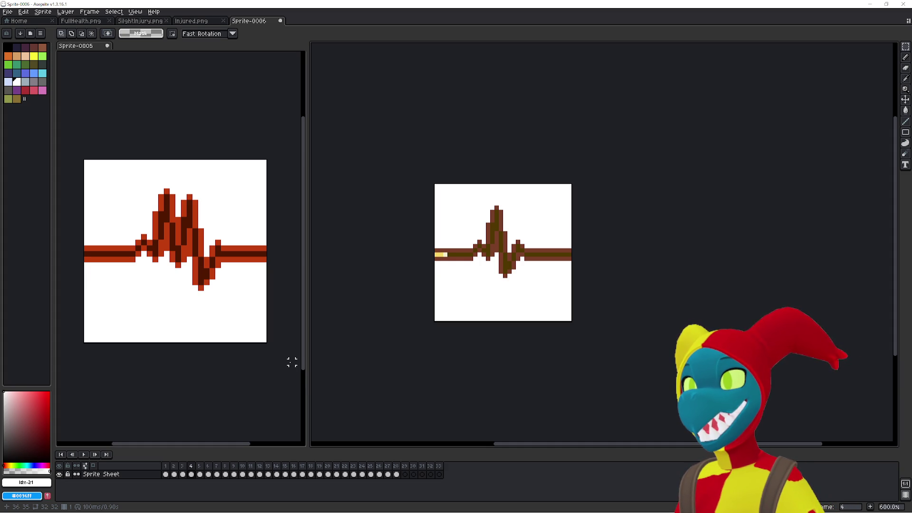
pyautogui.press('Left')
pyautogui.press('Left')
pyautogui.press('Left')
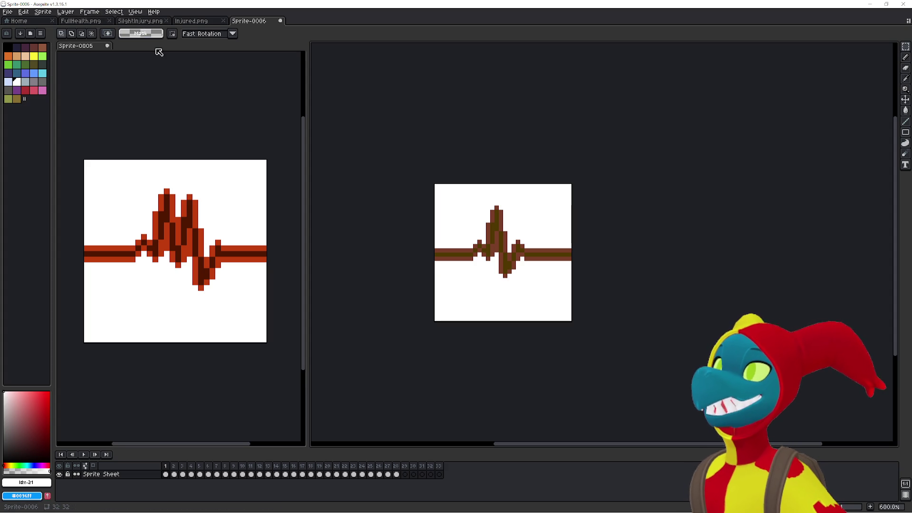
# Replay the animation, stop on frame 9, and switch to the green SlightInjury.png sprite.
pyautogui.press('Return')
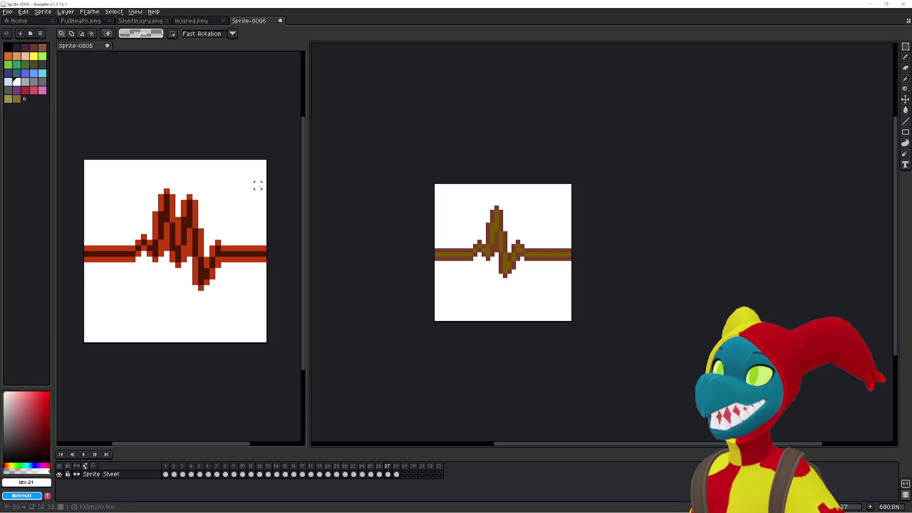
pyautogui.press('Left')
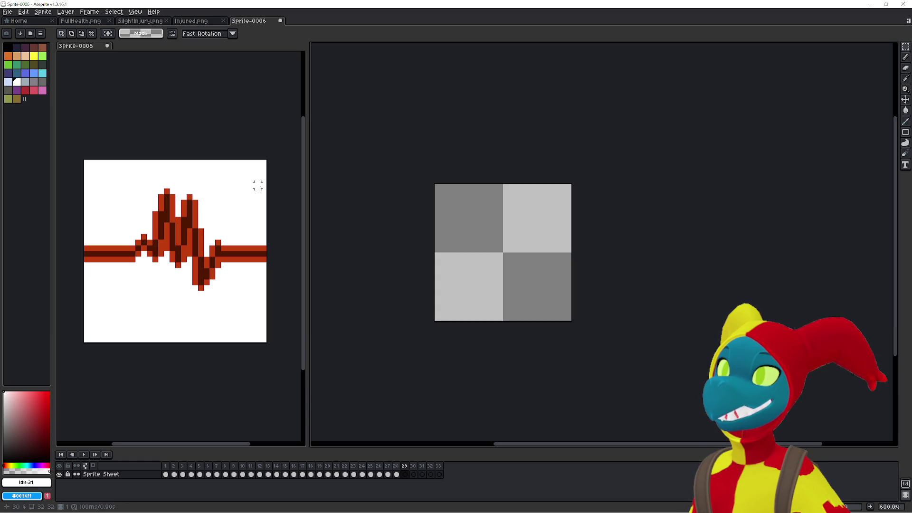
pyautogui.press('Left')
pyautogui.press('Left')
pyautogui.press('Left')
pyautogui.press('Left')
pyautogui.press('Left')
pyautogui.press('Left')
pyautogui.press('Left')
pyautogui.press('Left')
pyautogui.press('Left')
pyautogui.press('Left')
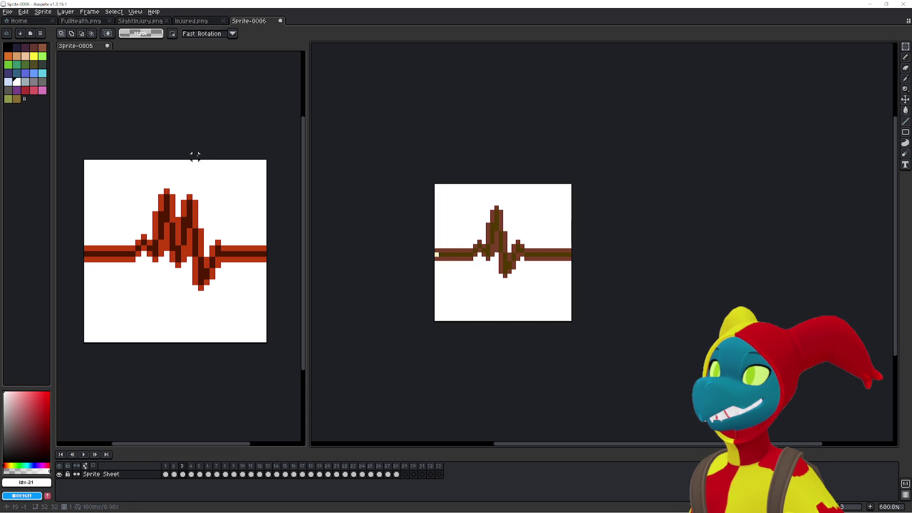
pyautogui.press('Right')
pyautogui.press('Right')
pyautogui.press('Right')
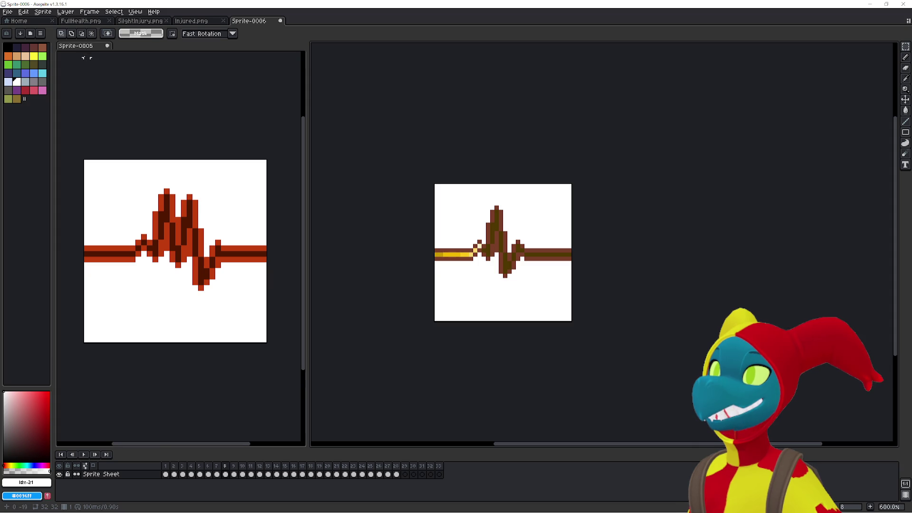
pyautogui.hotkey('ctrl', 'Tab')
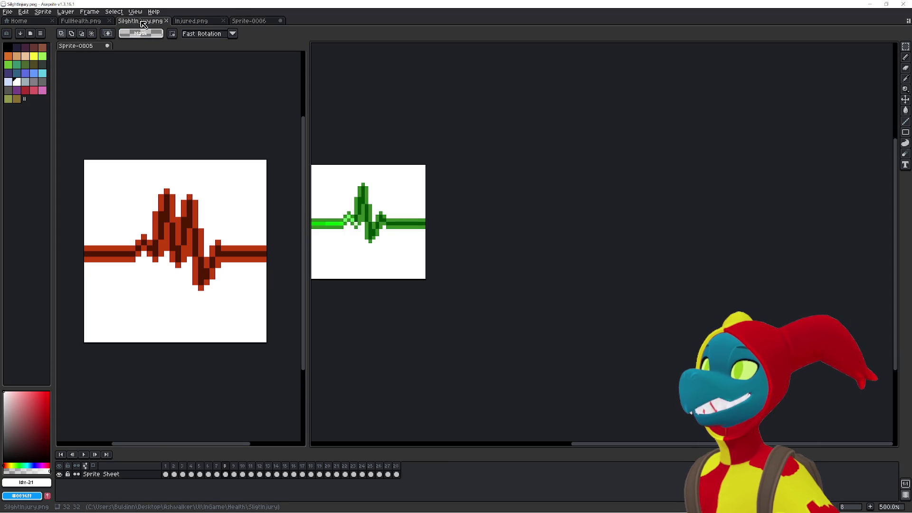
# Return to the brown Sprite-0006 animation and advance a couple of frames.
pyautogui.hotkey('ctrl', 'Tab')
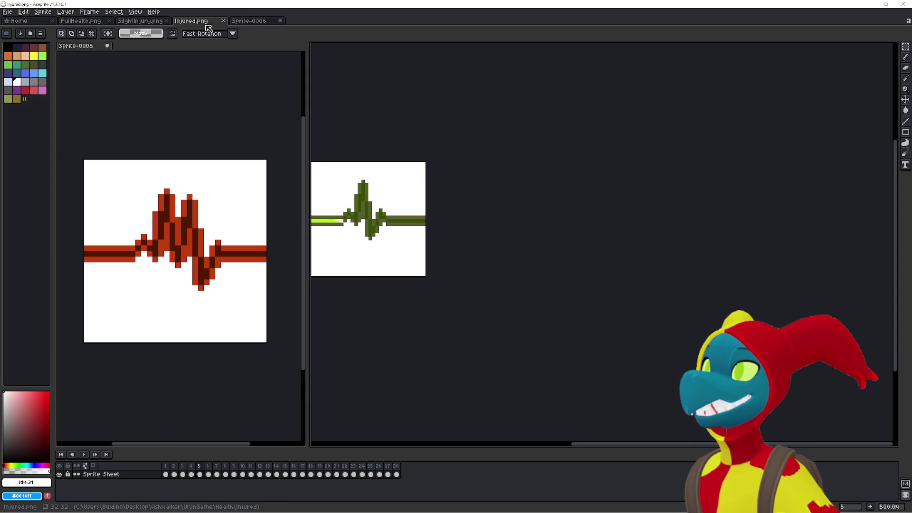
pyautogui.click(262, 21)
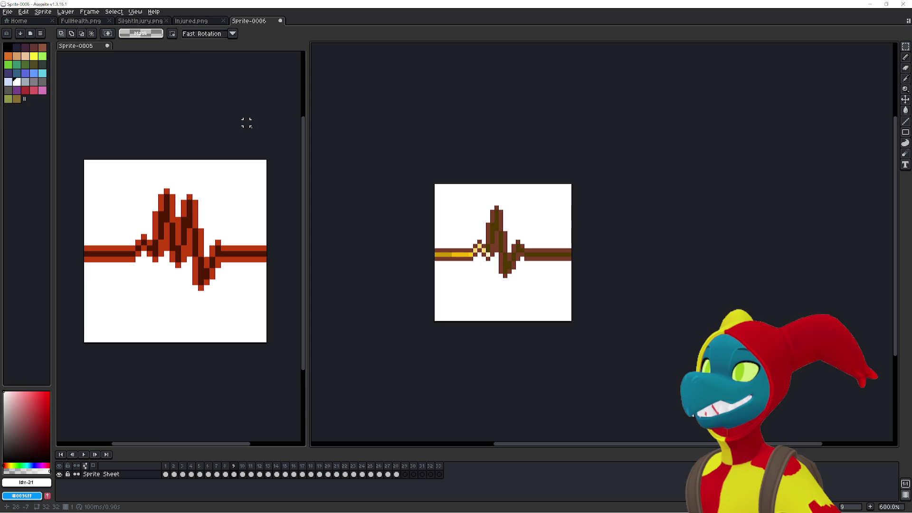
pyautogui.press('Right')
pyautogui.press('Right')
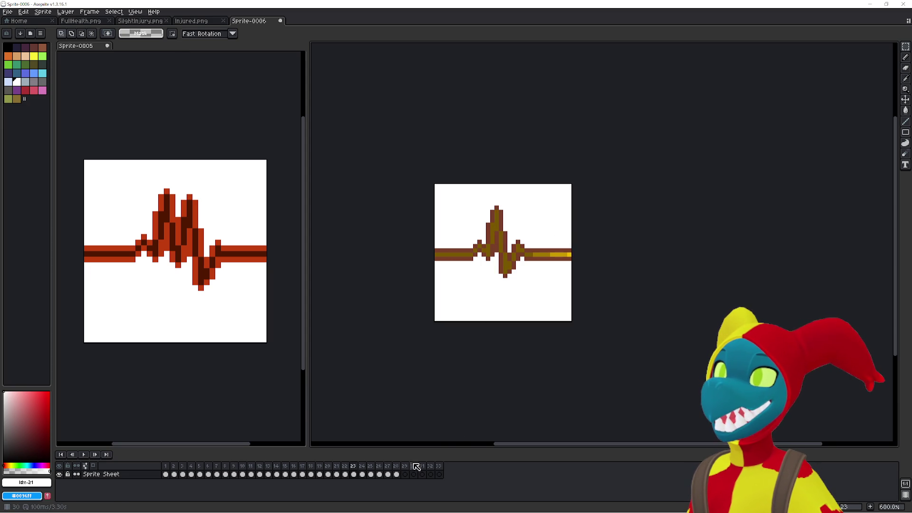
# Delete the empty trailing frames after frame 28 so the animation ends there.
pyautogui.click(404, 474)
pyautogui.hotkey('alt', 'c')
pyautogui.hotkey('ctrl', 'p')
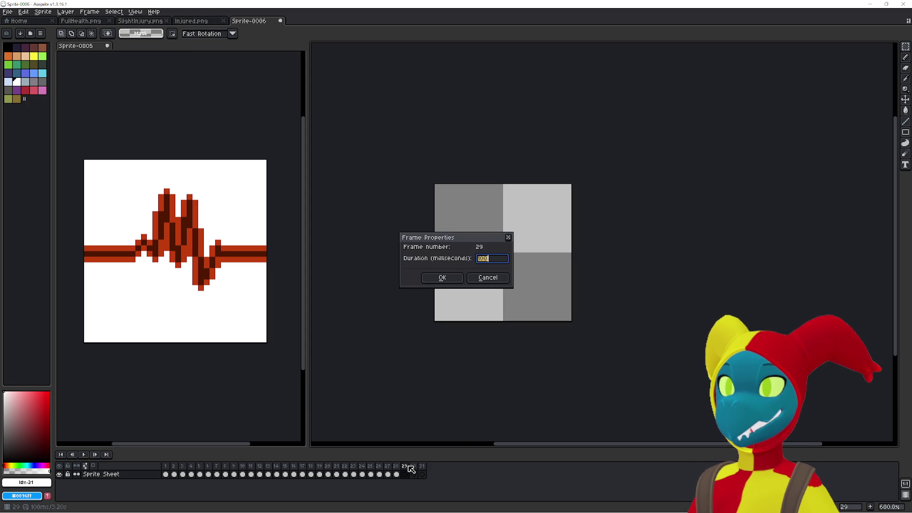
pyautogui.click(487, 278)
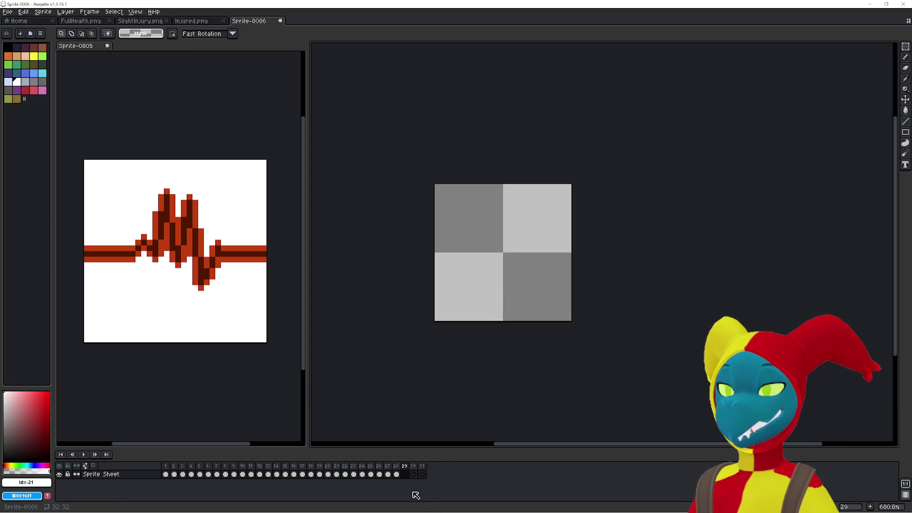
pyautogui.click(407, 470)
pyautogui.hotkey('alt', 'c')
pyautogui.hotkey('alt', 'c')
pyautogui.press('p')
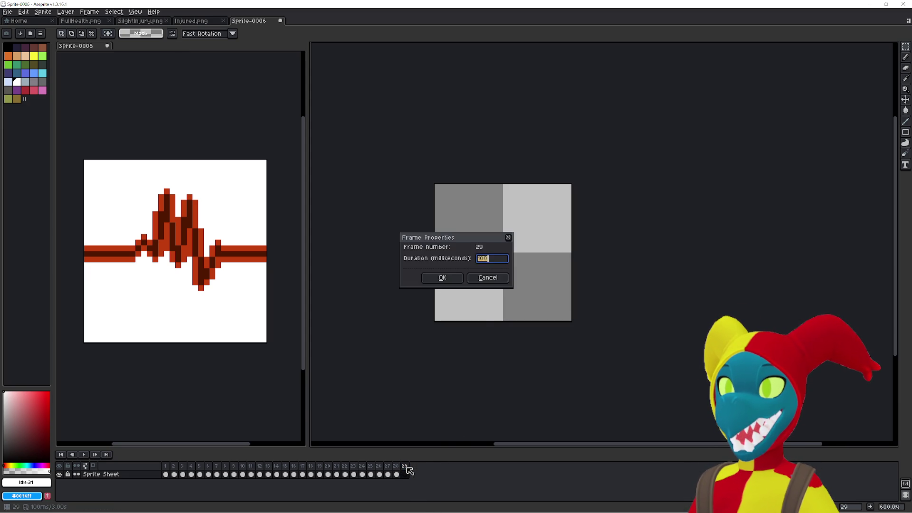
pyautogui.click(488, 278)
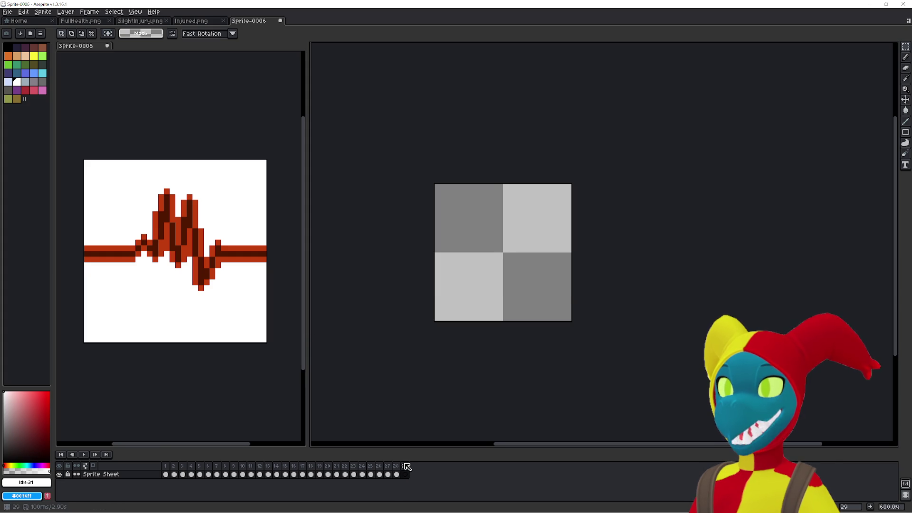
pyautogui.hotkey('alt', 'c')
pyautogui.click(9, 13)
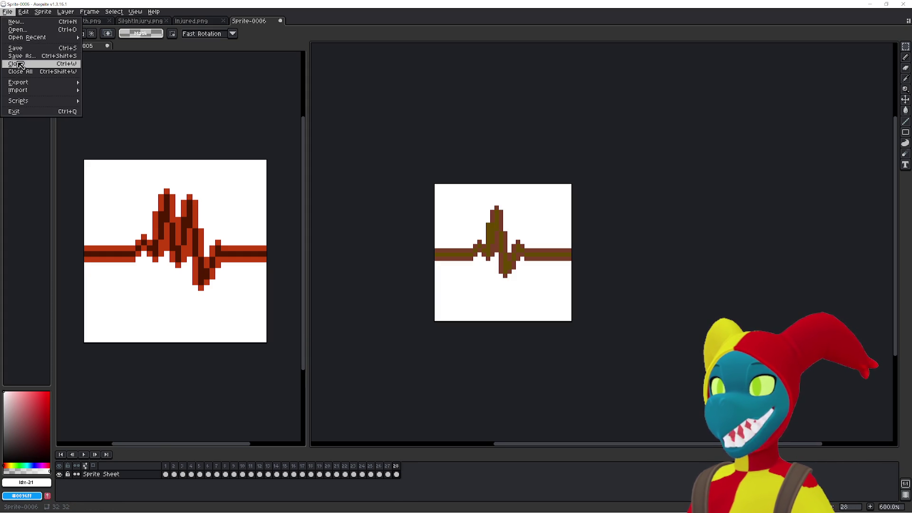
# In Save As, create a new Hurt folder inside Health and enter it.
pyautogui.click(57, 56)
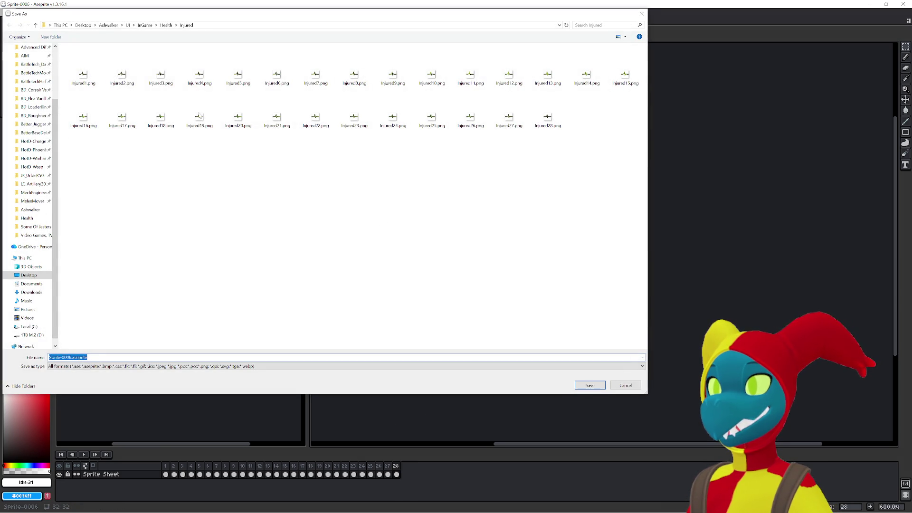
pyautogui.click(166, 24)
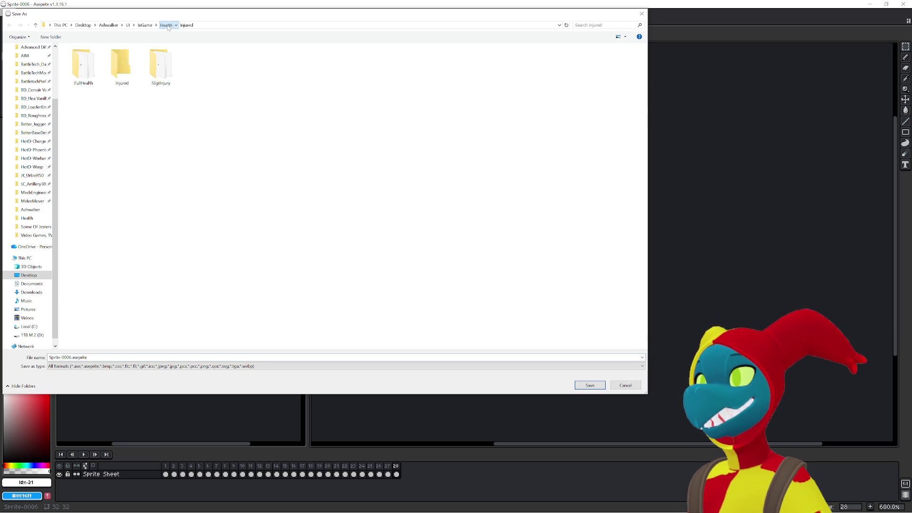
pyautogui.rightClick(211, 151)
pyautogui.moveTo(260, 257)
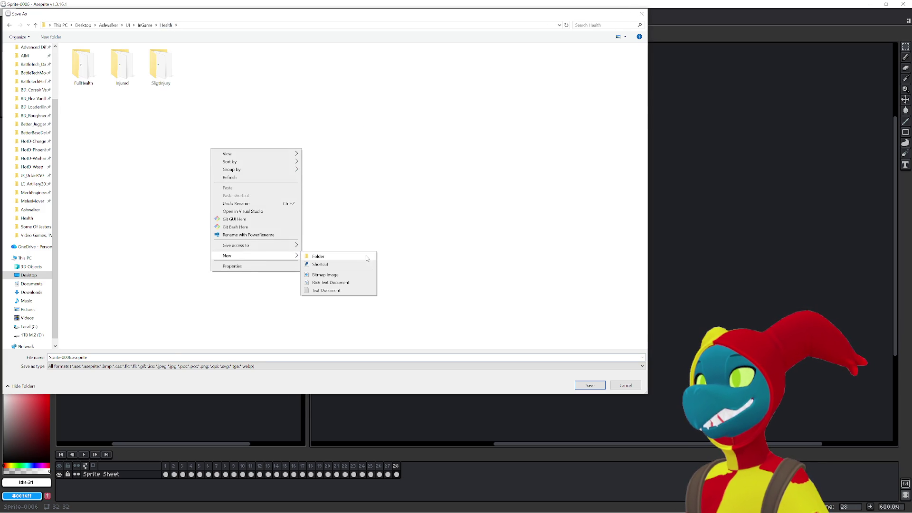
pyautogui.click(356, 256)
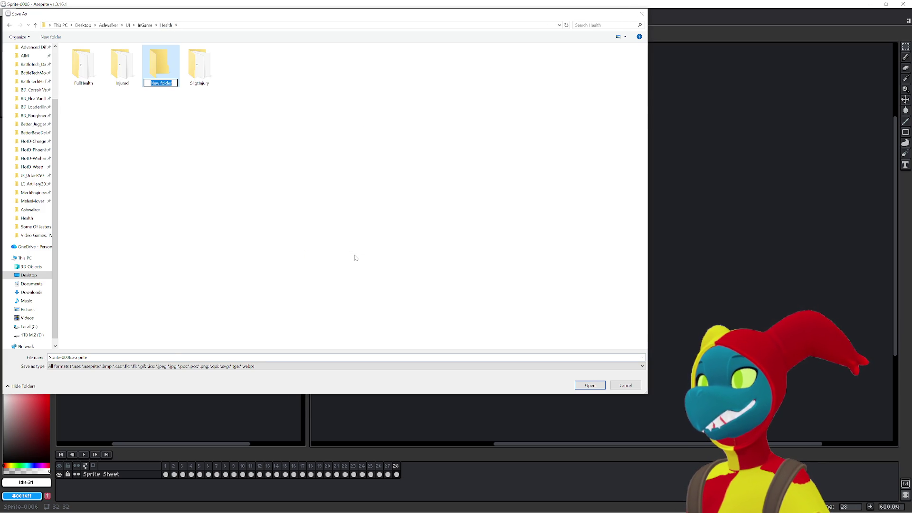
pyautogui.write('B')
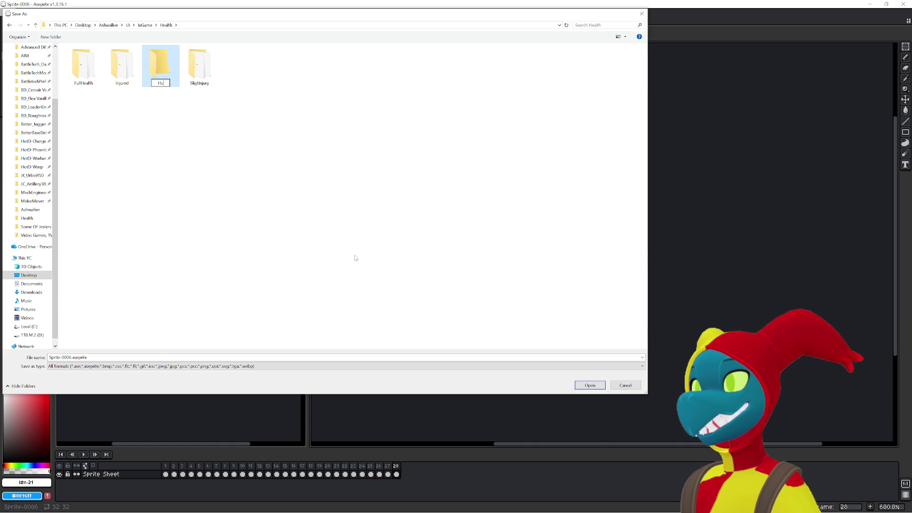
pyautogui.press('Return')
pyautogui.press('Return')
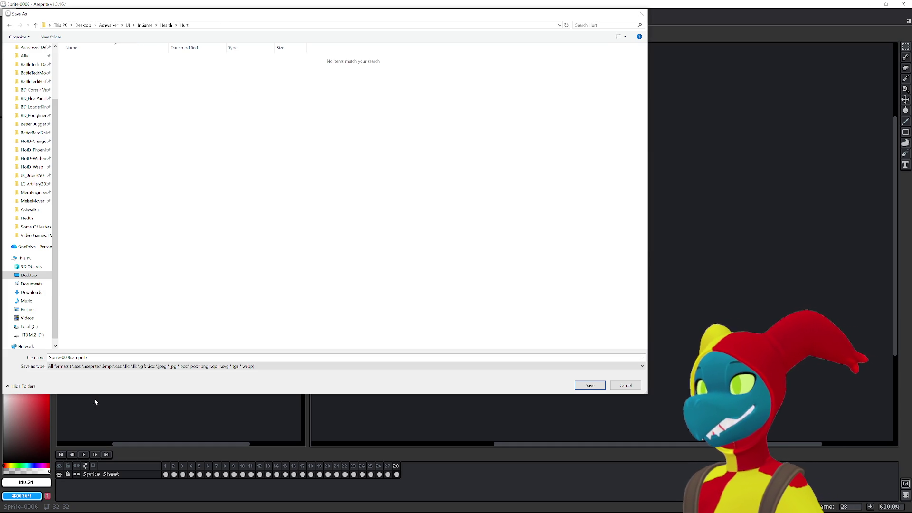
# Save the brown pulse animation there as Hurt.png.
pyautogui.hotkey('shift', 'Tab')
pyautogui.write('H')
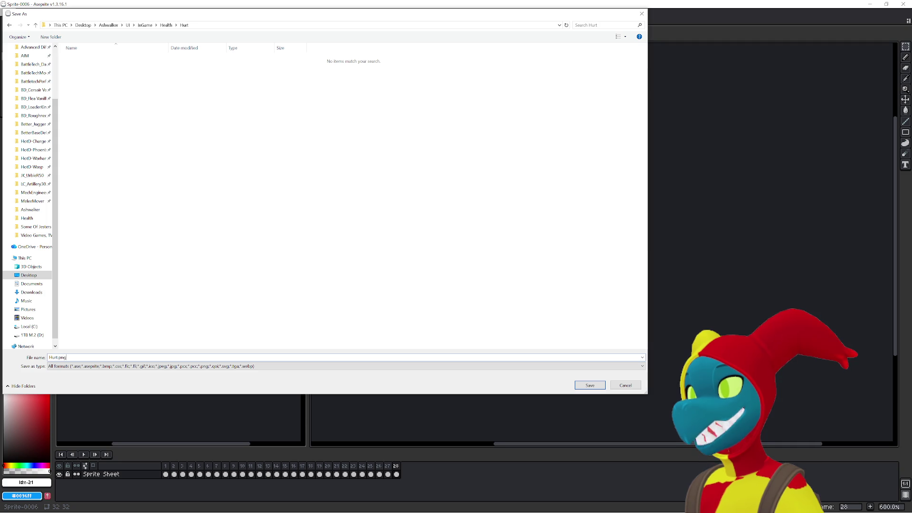
pyautogui.press('Return')
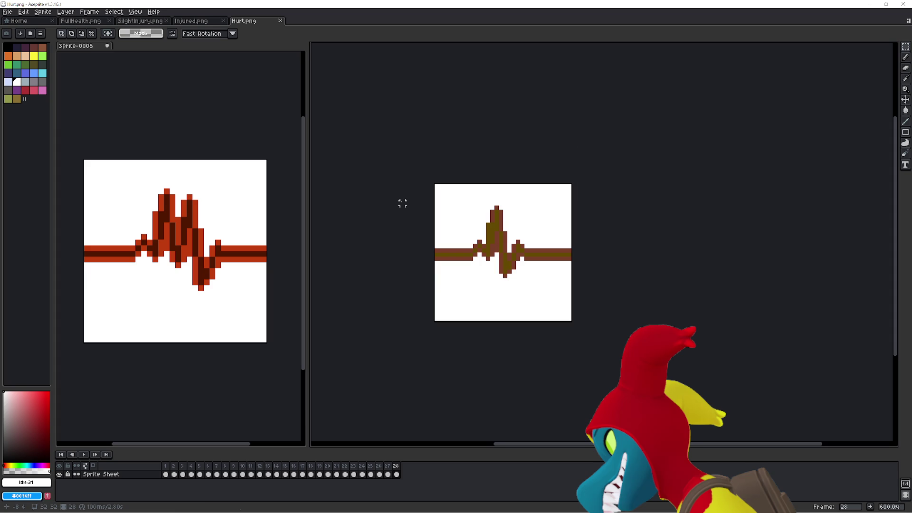
# Open the Layer Properties dialog for the Sprite Sheet layer in Hurt.png.
pyautogui.hotkey('shift', 'p')
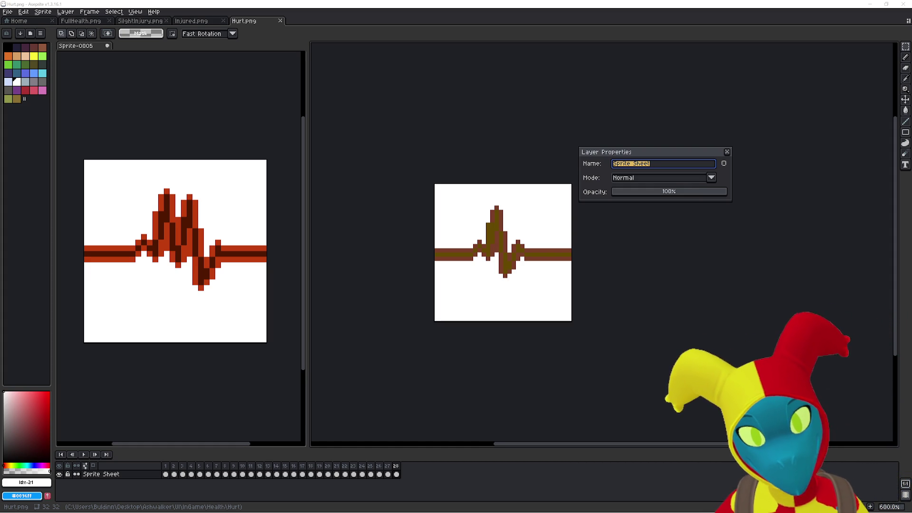
# Bring up the Paint window showing the screen_gen.dmi heartbeat sprite sheet.
pyautogui.hotkey('alt', 'Tab')
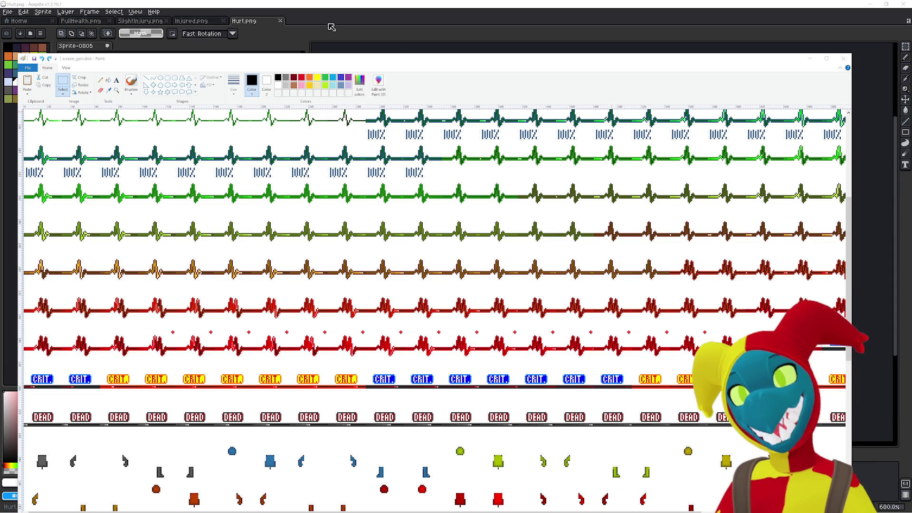
# Scroll around the screen_gen.dmi sheet to inspect the green-to-red heartbeat rows.
pyautogui.scroll(-4, 285, 177)
pyautogui.scroll(4, 299, 200)
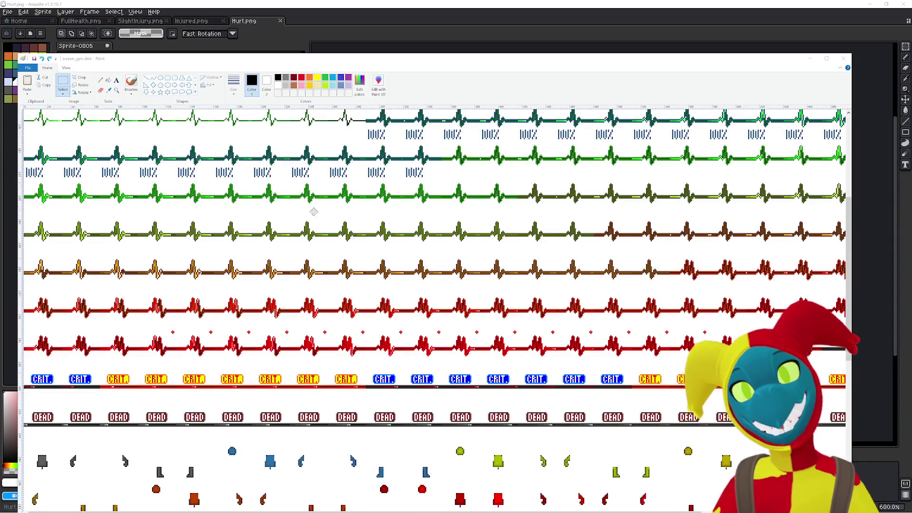
pyautogui.scroll(-1, 312, 211)
pyautogui.scroll(-1, 313, 211)
pyautogui.scroll(1, 314, 213)
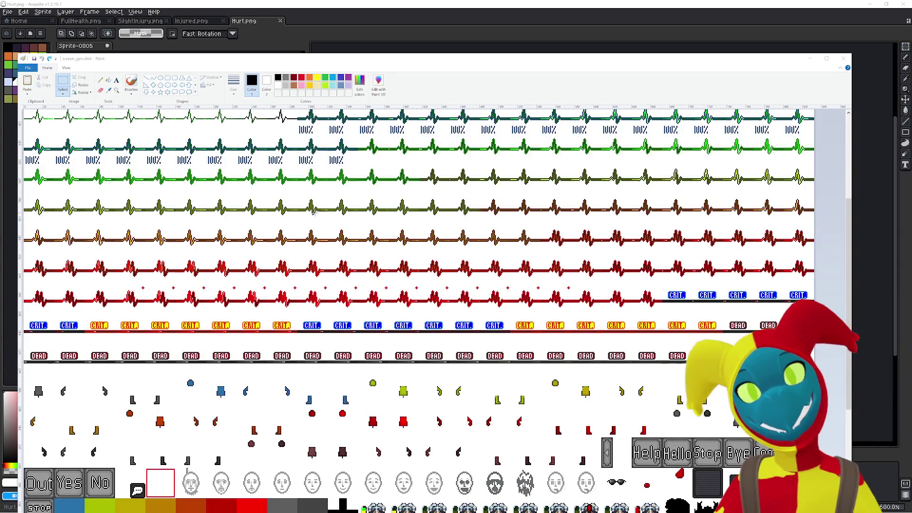
pyautogui.scroll(-4, 313, 212)
pyautogui.scroll(6, 313, 212)
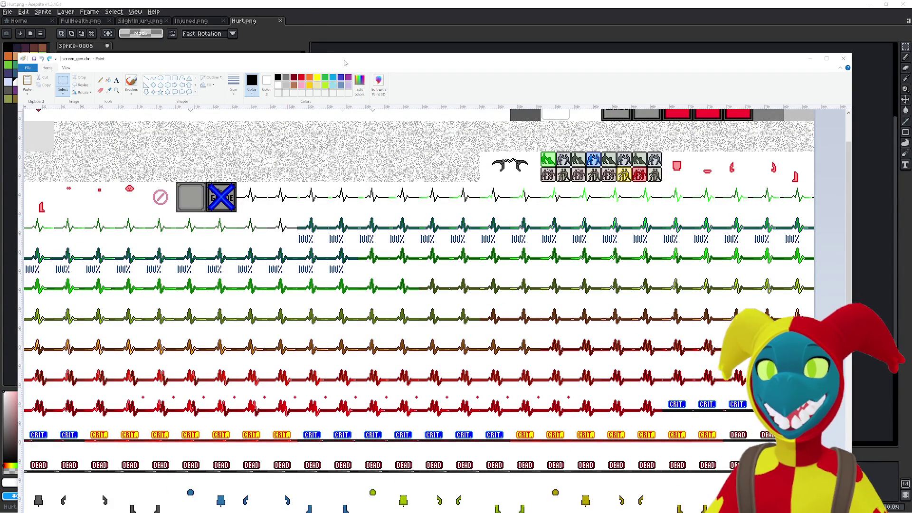
# Nudge the Paint window up, then minimize Paint to reveal Aseprite.
pyautogui.moveTo(346, 62); pyautogui.dragTo(357, 31)
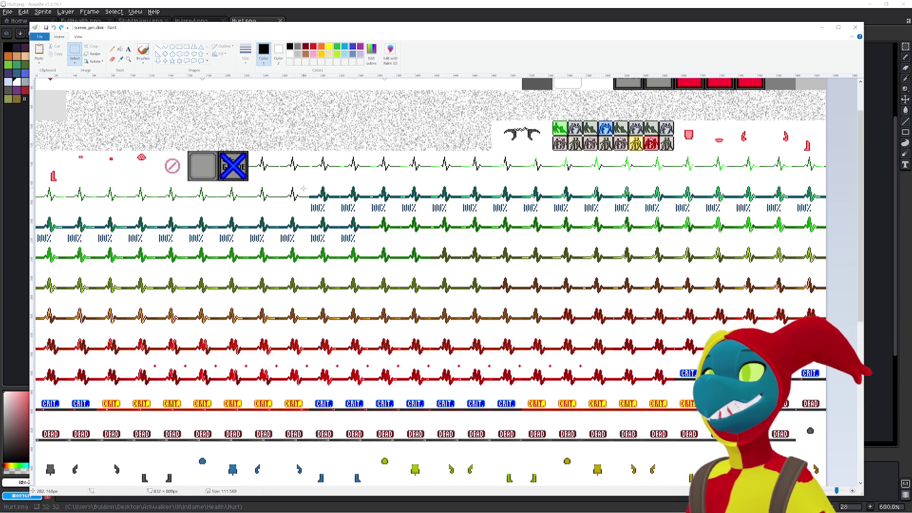
pyautogui.scroll(3, 313, 187)
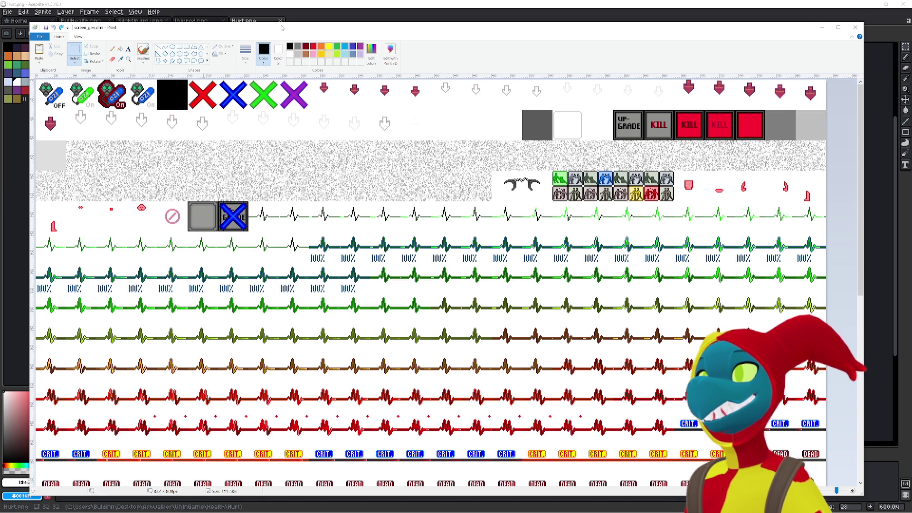
pyautogui.press('super+Down')
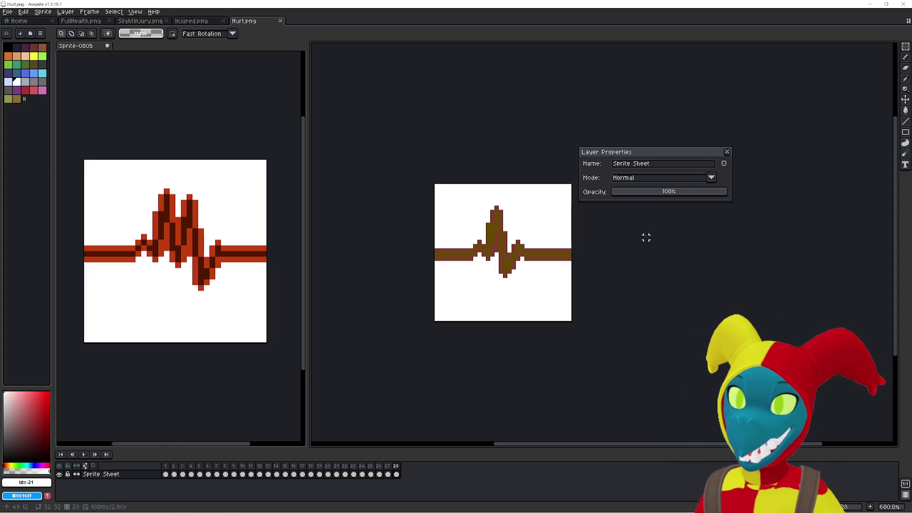
# Close the layer properties and play the pulse animation from frame 1.
pyautogui.click(727, 153)
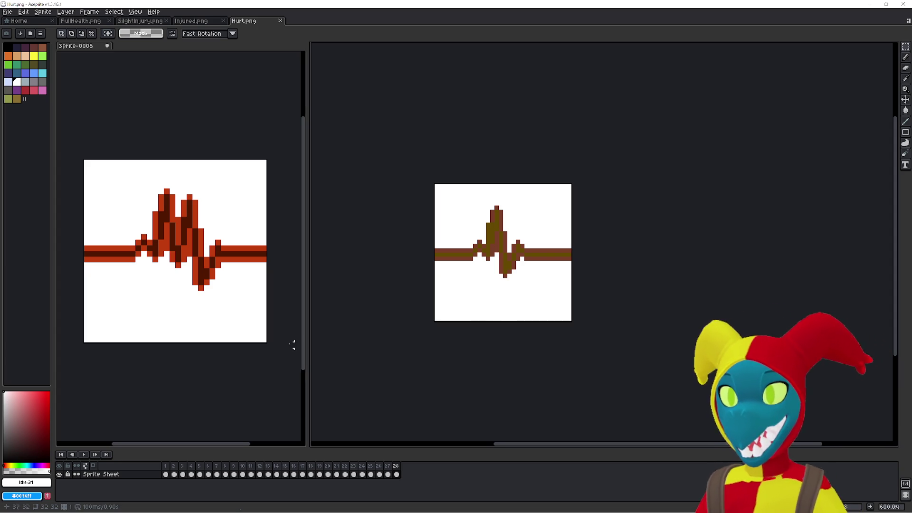
pyautogui.click(165, 474)
pyautogui.press('Return')
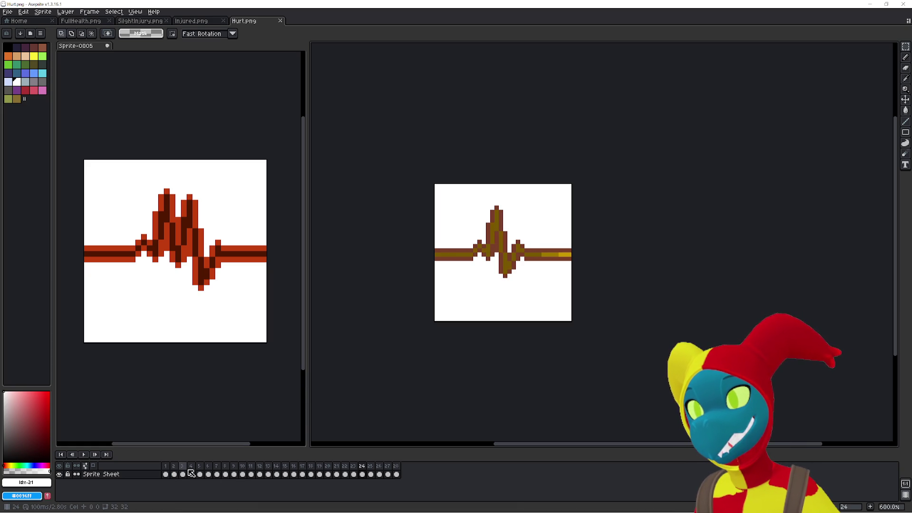
pyautogui.press('Return')
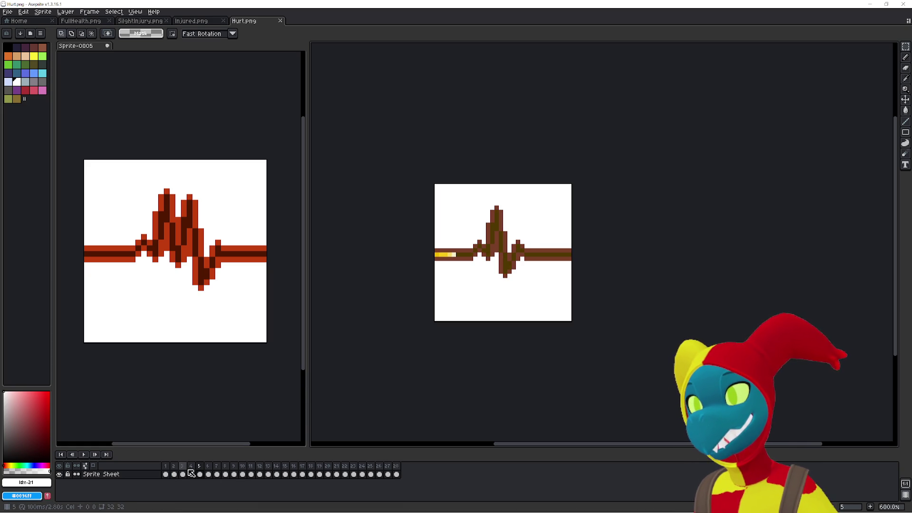
# Step through the Injured.png and Hurt.png frames, then switch to FullHealth.png and start a new sprite.
pyautogui.click(197, 22)
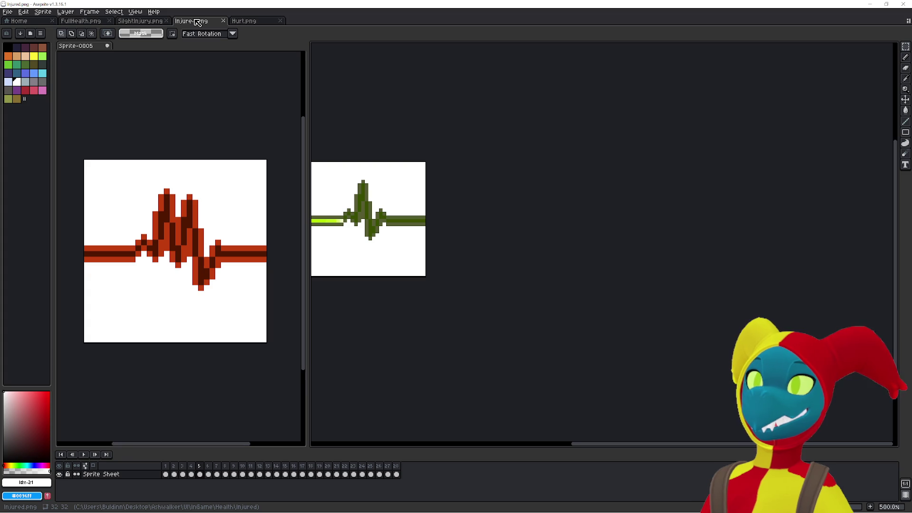
pyautogui.press('Left')
pyautogui.press('Left')
pyautogui.press('Left')
pyautogui.press('Left')
pyautogui.press('Left')
pyautogui.press('Right')
pyautogui.press('Right')
pyautogui.press('Right')
pyautogui.click(241, 24)
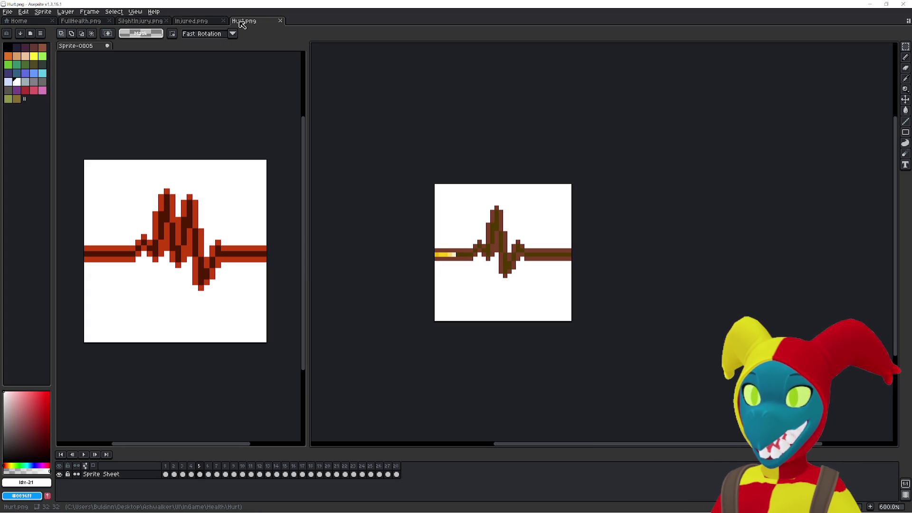
pyautogui.press('Left')
pyautogui.press('Left')
pyautogui.press('Left')
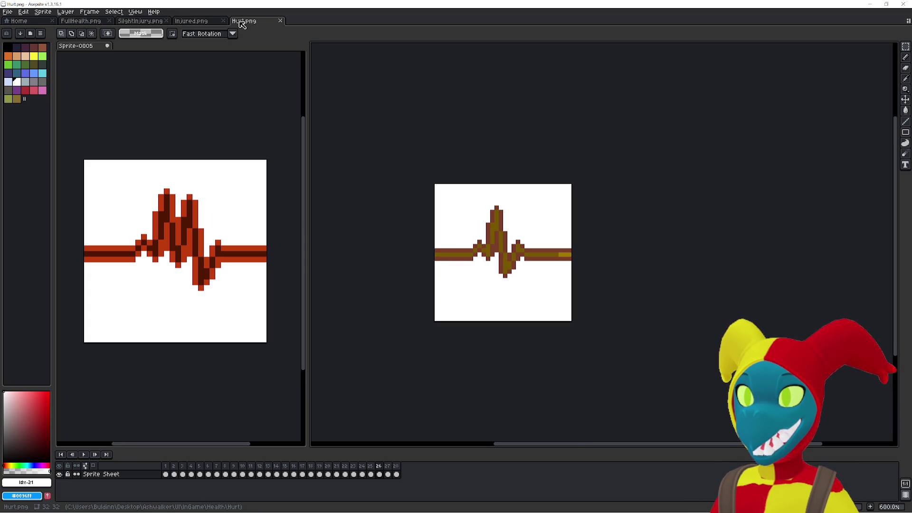
pyautogui.press('Left')
pyautogui.press('Left')
pyautogui.press('Left')
pyautogui.press('Left')
pyautogui.press('Left')
pyautogui.press('Left')
pyautogui.press('Left')
pyautogui.press('Left')
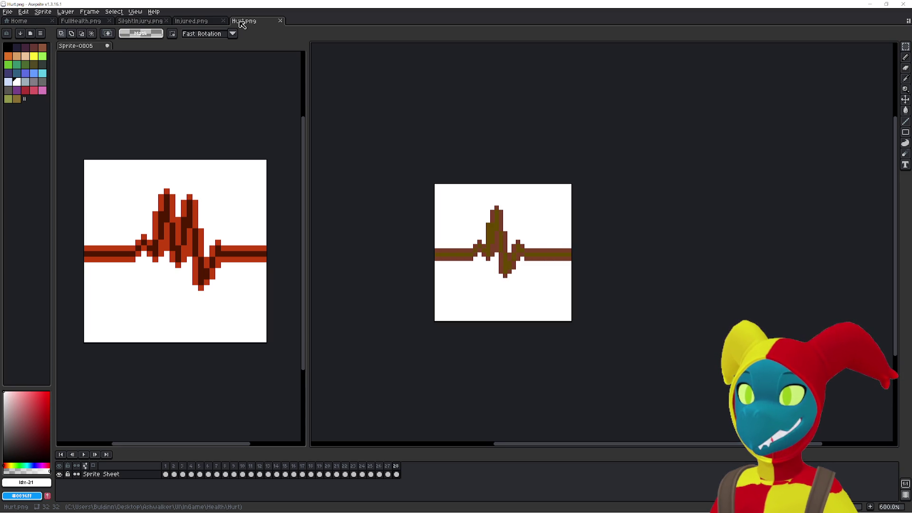
pyautogui.click(76, 21)
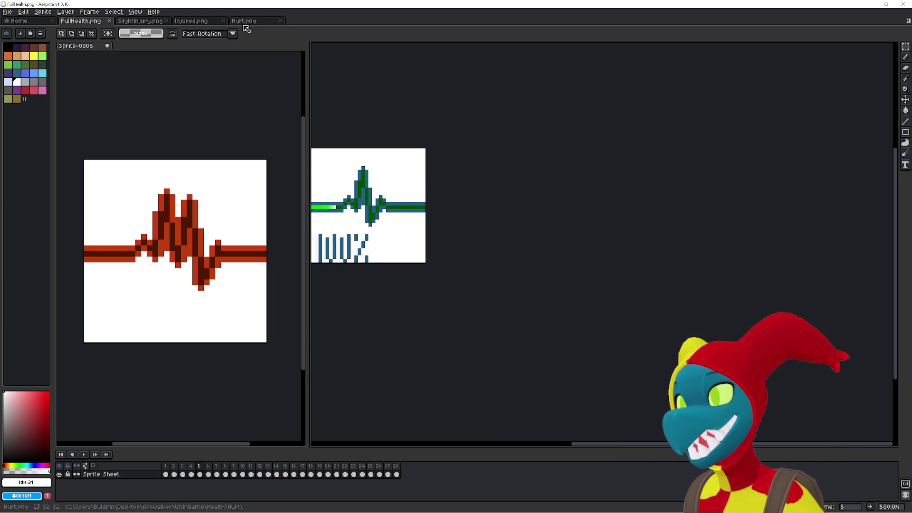
pyautogui.hotkey('ctrl', 'n')
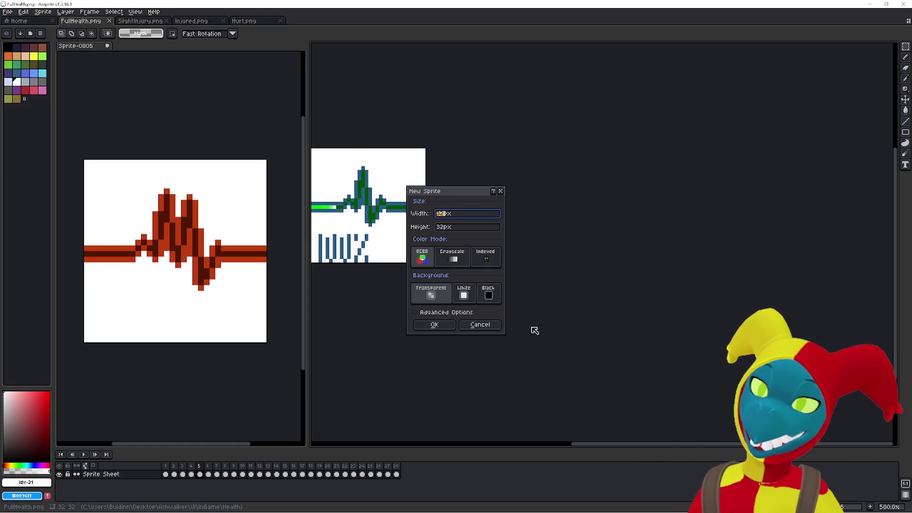
# Cancel the new sprite, check the Paint sheet, and return to Aseprite.
pyautogui.click(492, 324)
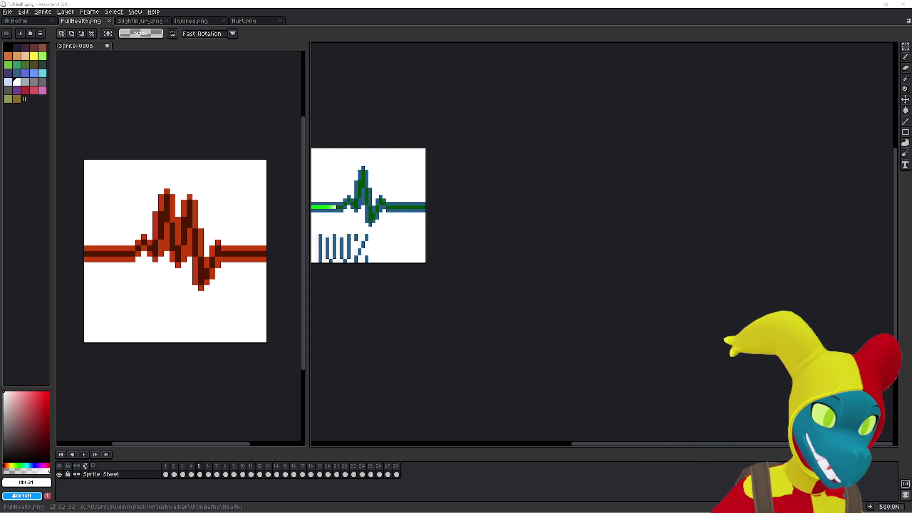
pyautogui.hotkey('alt', 'Tab')
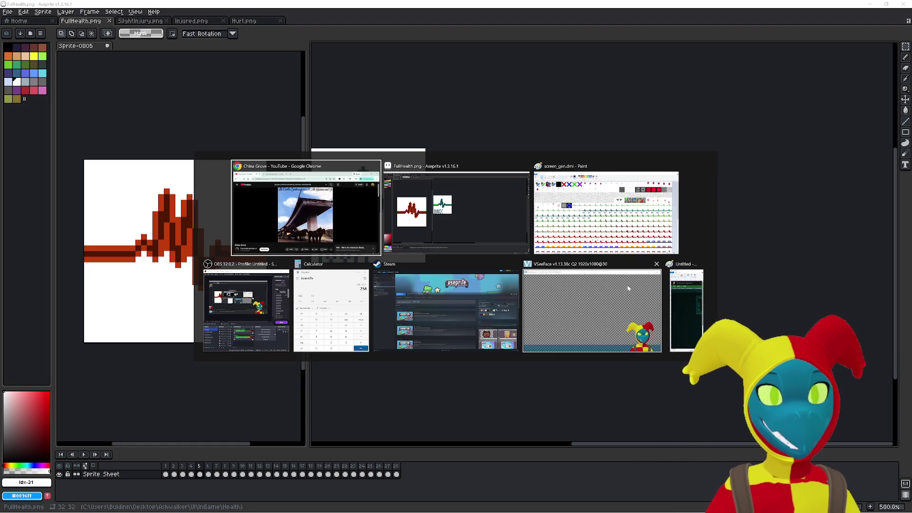
pyautogui.click(606, 213)
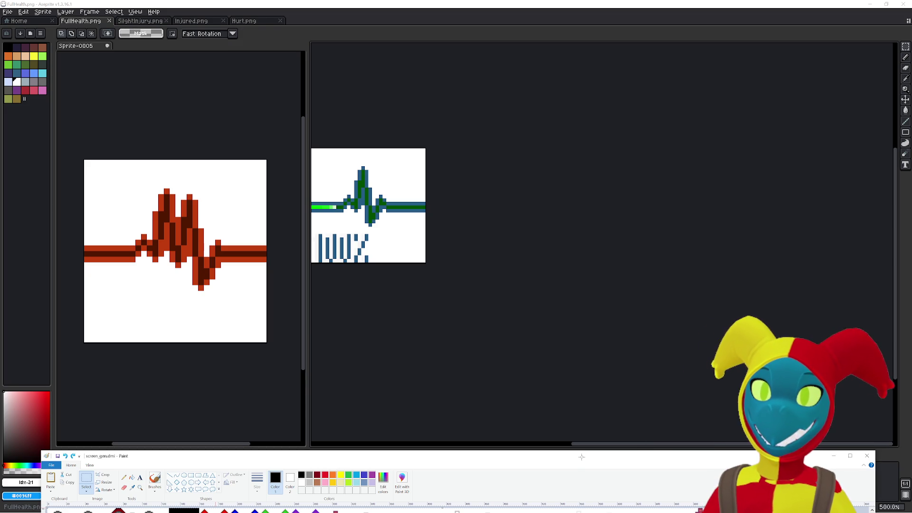
pyautogui.click(548, 371)
# Create an 832×800 sprite, paste the copied sheet, and drag it into place.
pyautogui.hotkey('ctrl', 'n')
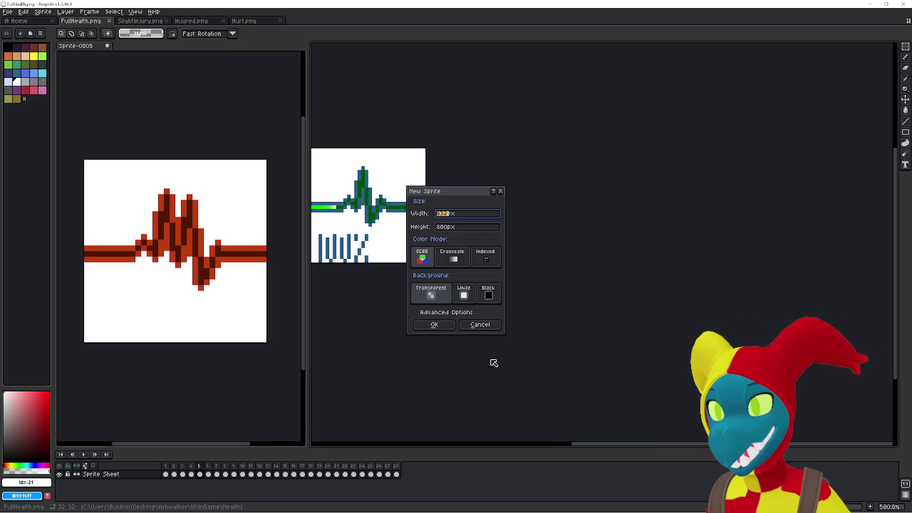
pyautogui.click(447, 328)
pyautogui.hotkey('ctrl', 'v')
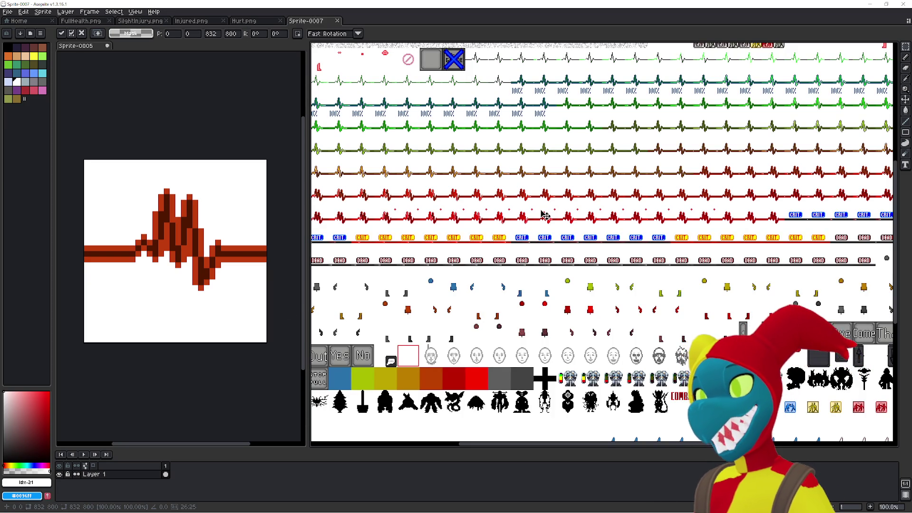
pyautogui.moveTo(567, 181); pyautogui.dragTo(483, 234)
# Drop the pasted sheet, add a frame, and play the heartbeat animation from frame 11.
pyautogui.click(189, 418)
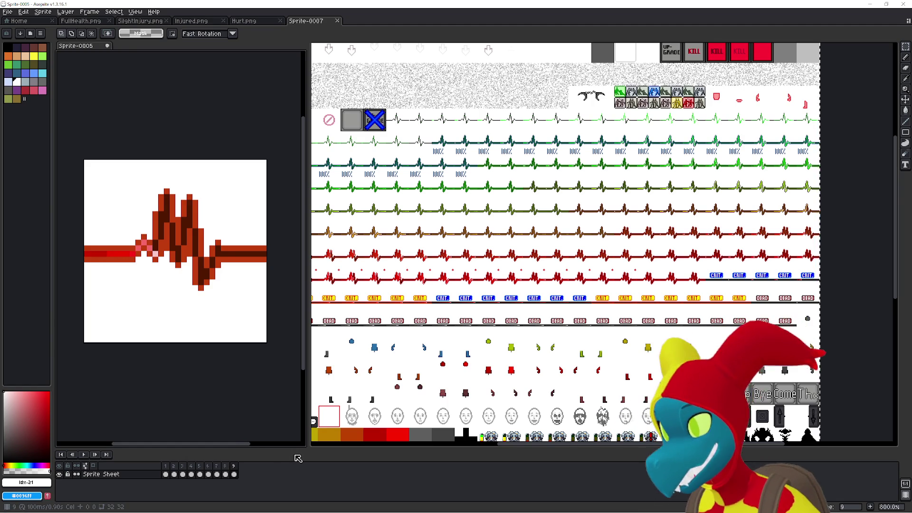
pyautogui.hotkey('alt', 'n')
pyautogui.hotkey('alt', 'n')
pyautogui.hotkey('alt', 'n')
pyautogui.click(244, 475)
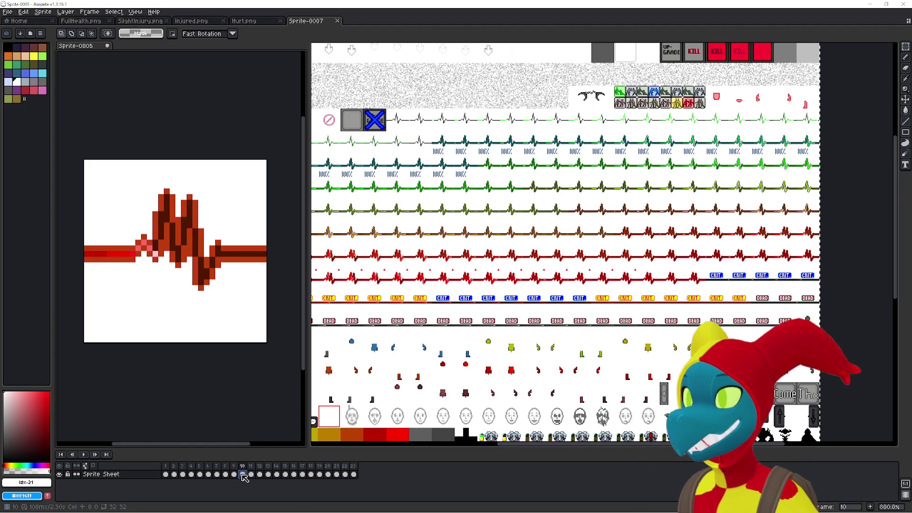
pyautogui.click(251, 474)
pyautogui.press('Return')
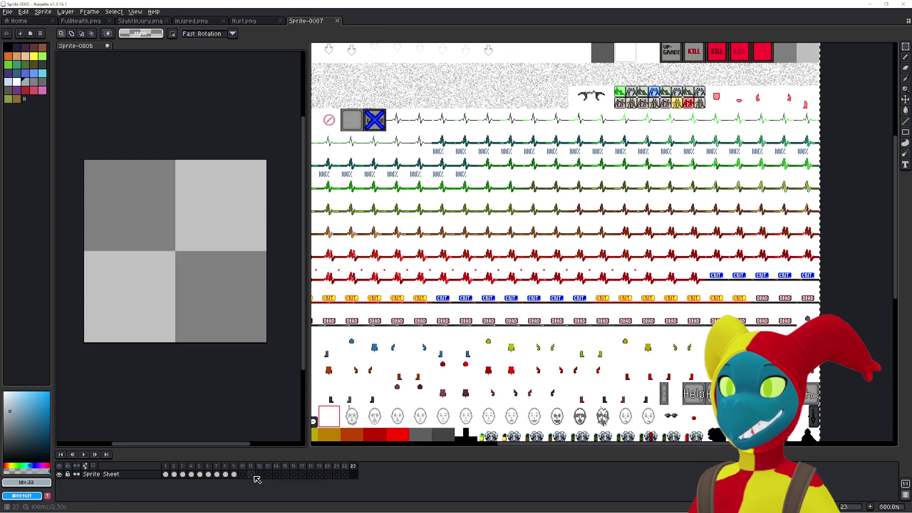
# Step back and forth through the red heartbeat frames, ending on frame 9.
pyautogui.press('0')
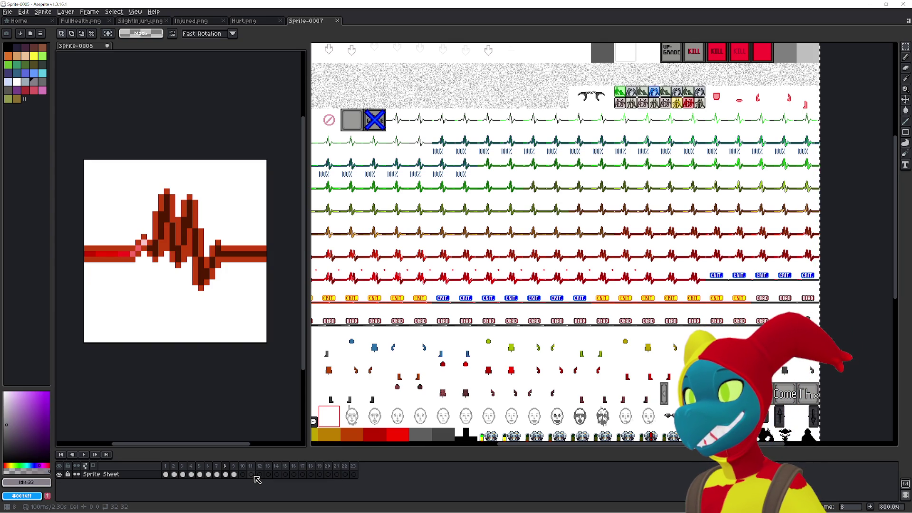
pyautogui.press(']')
pyautogui.press('Left')
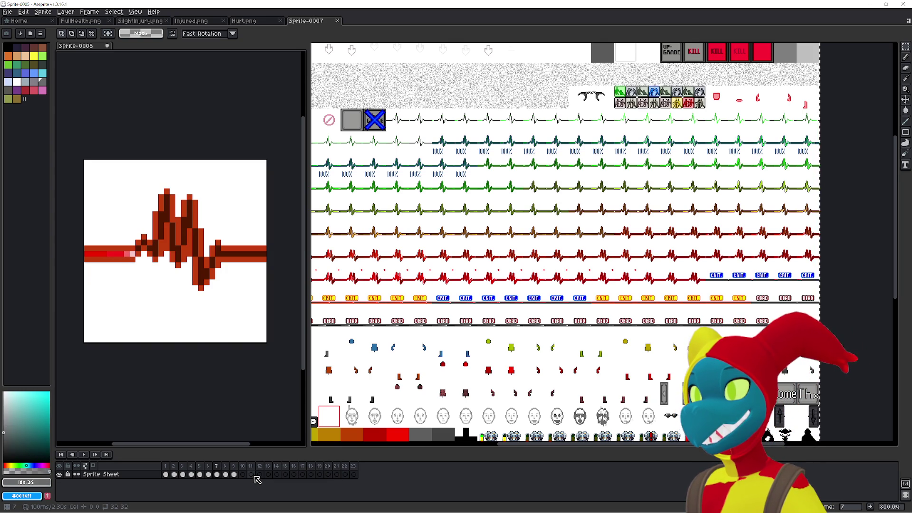
pyautogui.press(']')
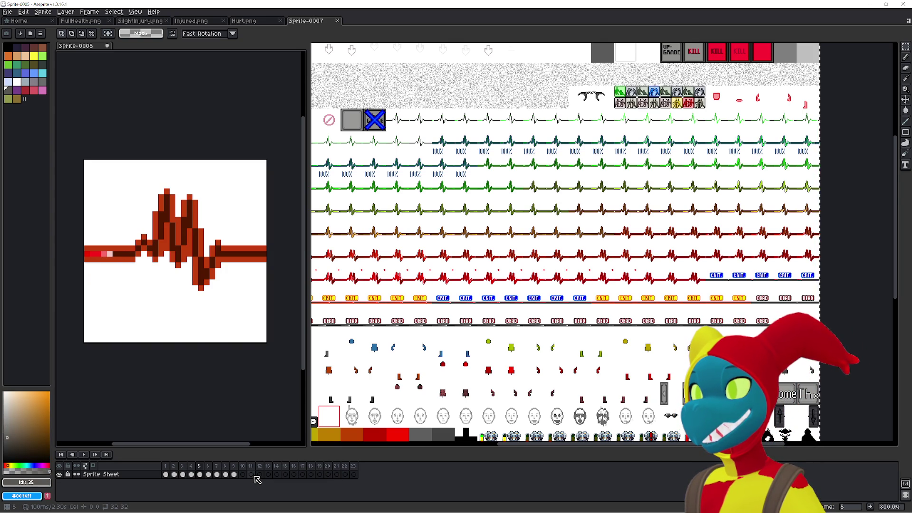
pyautogui.press('Right')
pyautogui.press('Right')
pyautogui.press(']')
pyautogui.press(']')
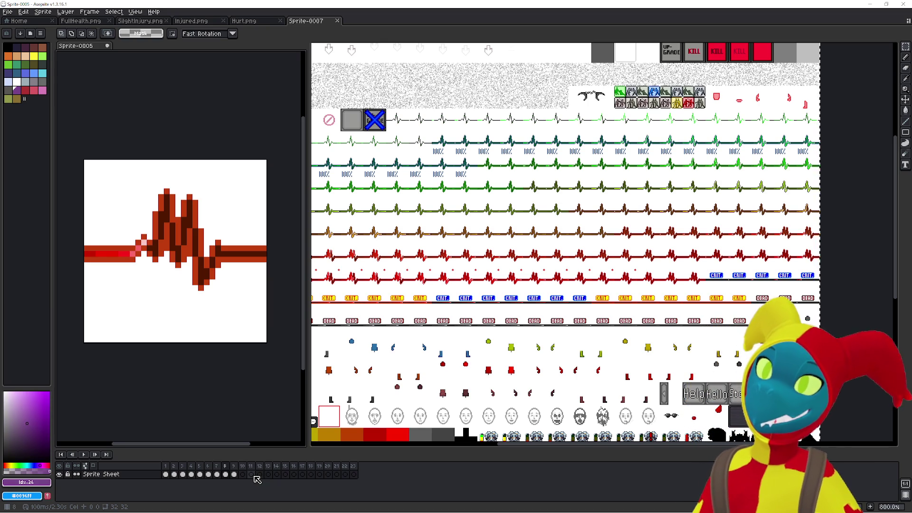
pyautogui.press('Right')
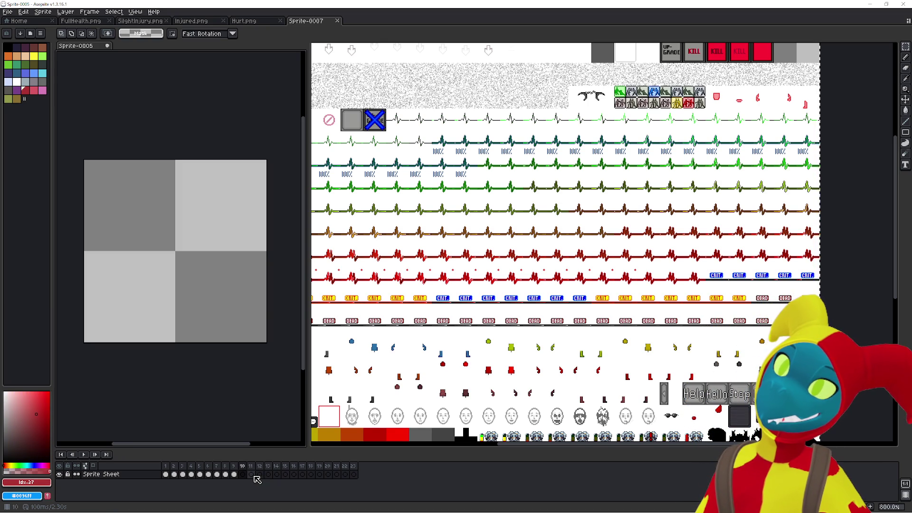
pyautogui.press(']')
pyautogui.press(']')
pyautogui.press('Left')
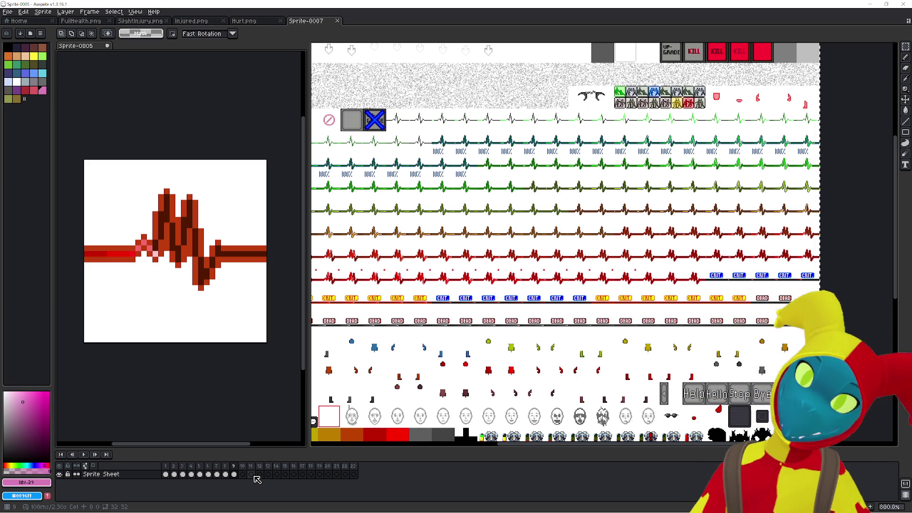
pyautogui.press(']')
pyautogui.press(']')
pyautogui.press(']')
pyautogui.press(']')
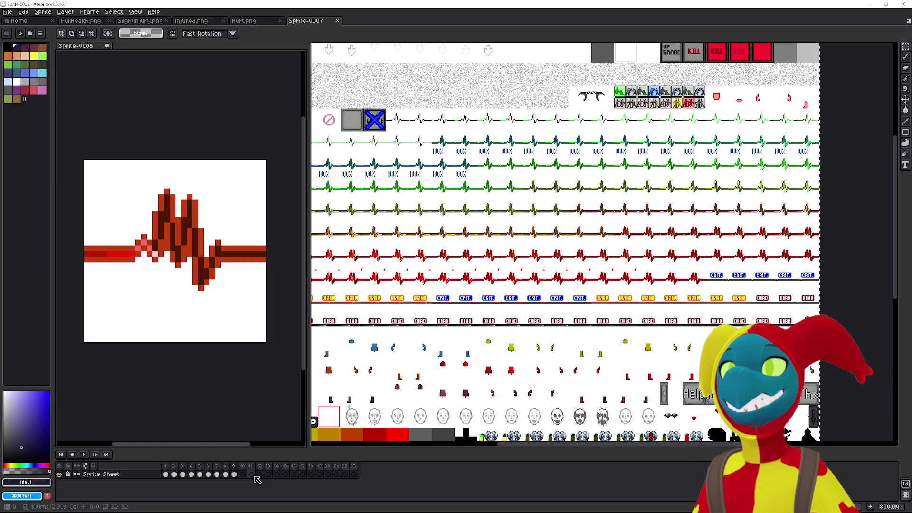
pyautogui.press(']')
pyautogui.press(']')
pyautogui.press('Right')
pyautogui.press('Left')
pyautogui.press('Left')
pyautogui.press('Right')
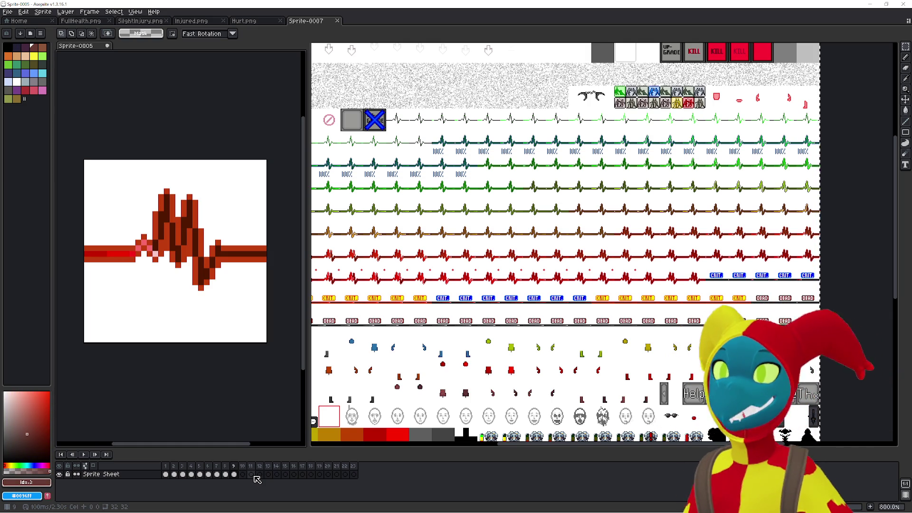
# Return to the Sprite-0007 sprite-sheet document and bring up the File menu.
pyautogui.hotkey('ctrl', 't')
pyautogui.click(379, 70)
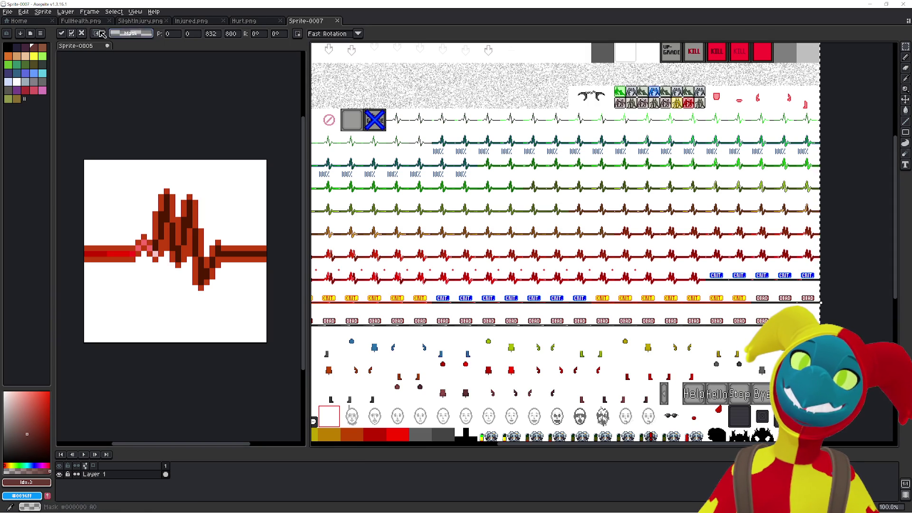
pyautogui.click(8, 13)
# Open Import Sprite Sheet and set the tile width to 32.
pyautogui.moveTo(19, 90)
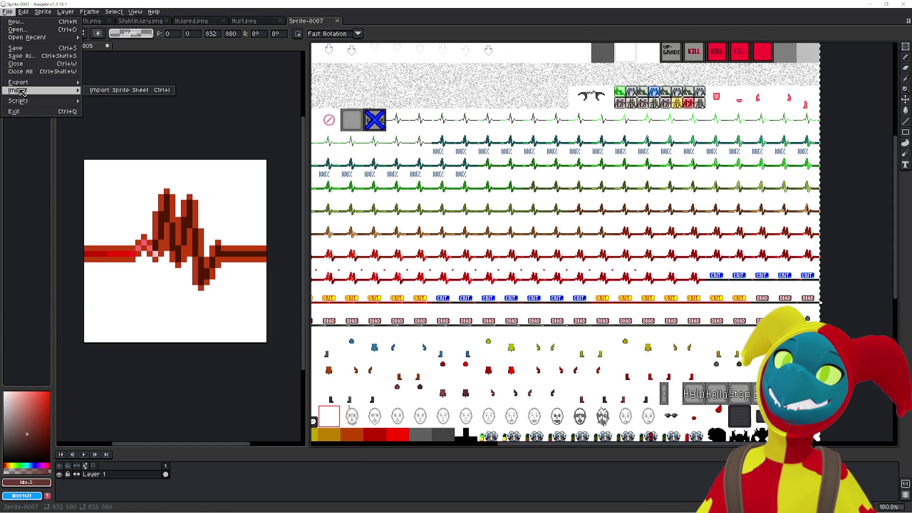
pyautogui.click(118, 90)
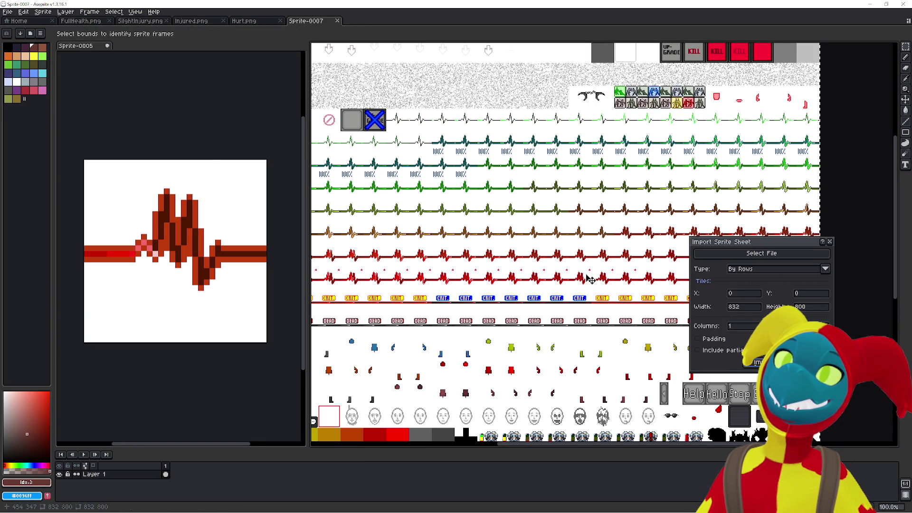
pyautogui.click(744, 307)
pyautogui.write('32')
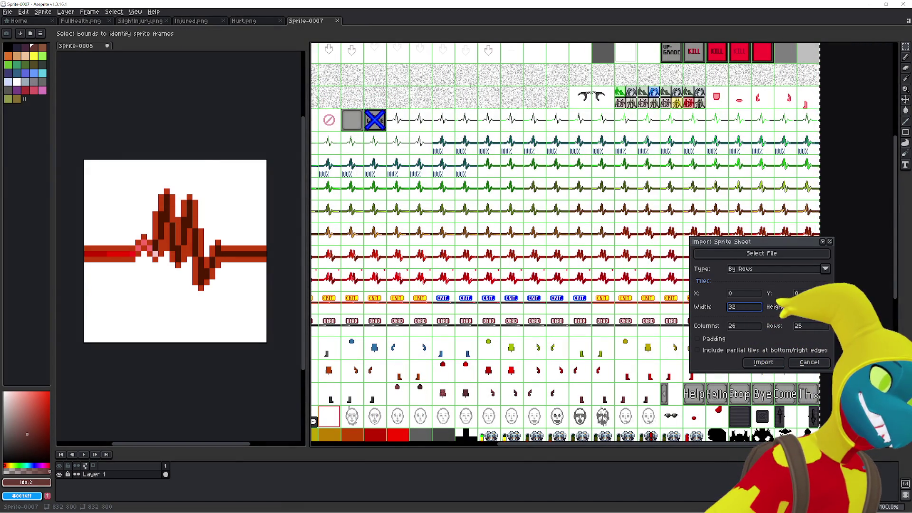
# Move the import dialog aside to inspect the 26-column grid, then enter 224.
pyautogui.hotkey('alt', 'Tab')
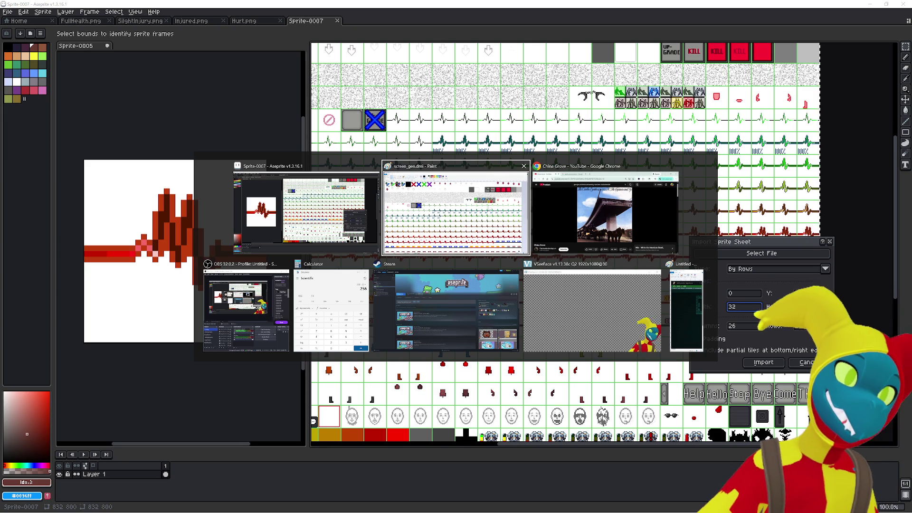
pyautogui.press('Escape')
pyautogui.moveTo(757, 242)
pyautogui.mouseDown()
pyautogui.moveTo(706, 342)
pyautogui.moveTo(833, 418)
pyautogui.mouseUp()
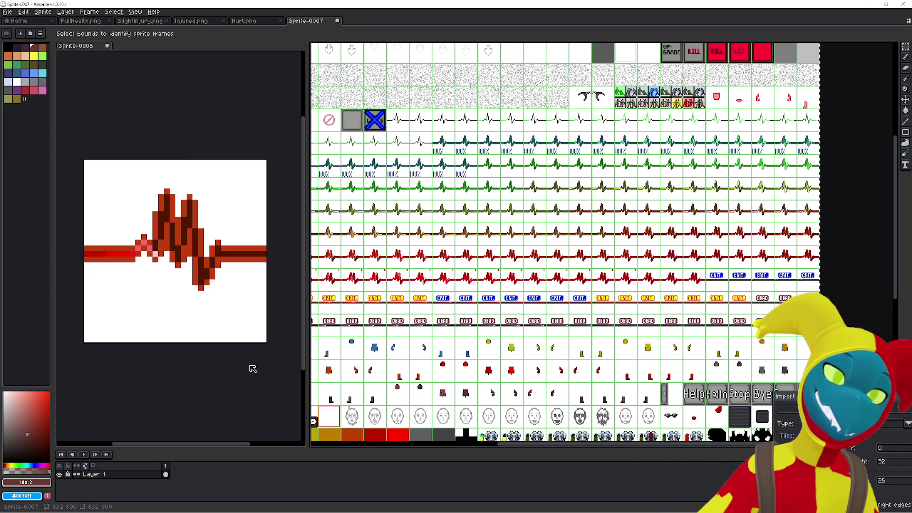
pyautogui.moveTo(531, 450); pyautogui.dragTo(539, 447)
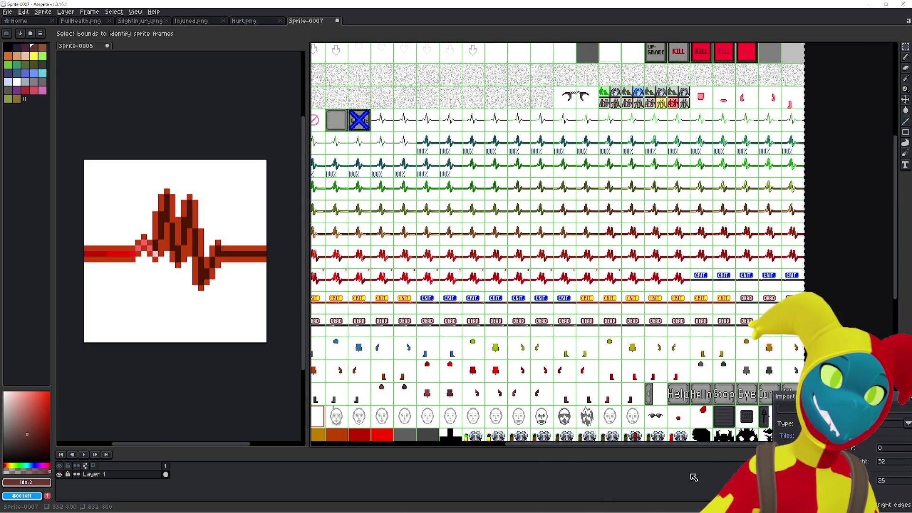
pyautogui.moveTo(789, 396); pyautogui.dragTo(751, 290)
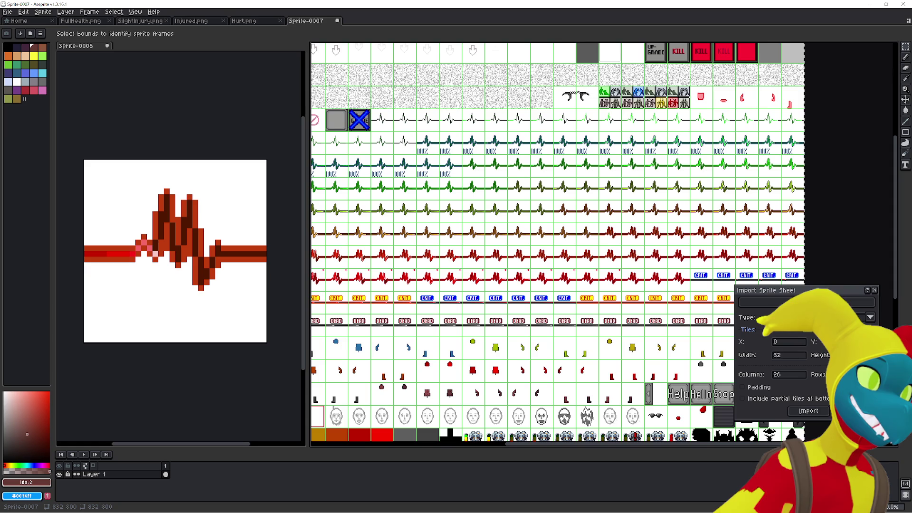
pyautogui.write('224')
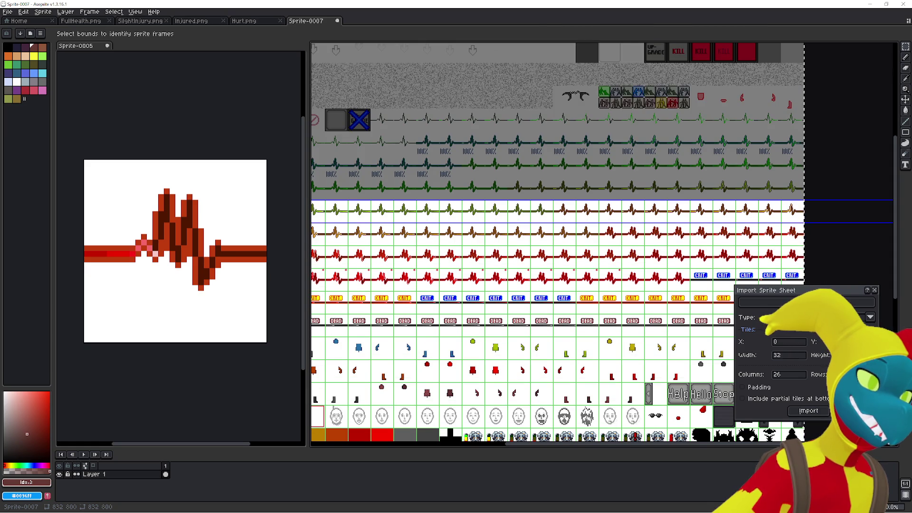
# Set the import type to Horizontal Strip and Y to 320, framing the bright red row.
pyautogui.click(798, 317)
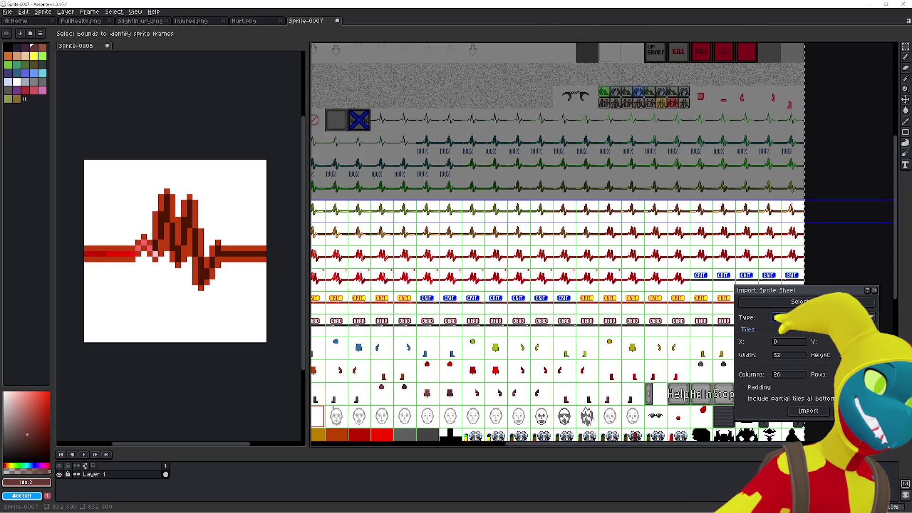
pyautogui.write('1')
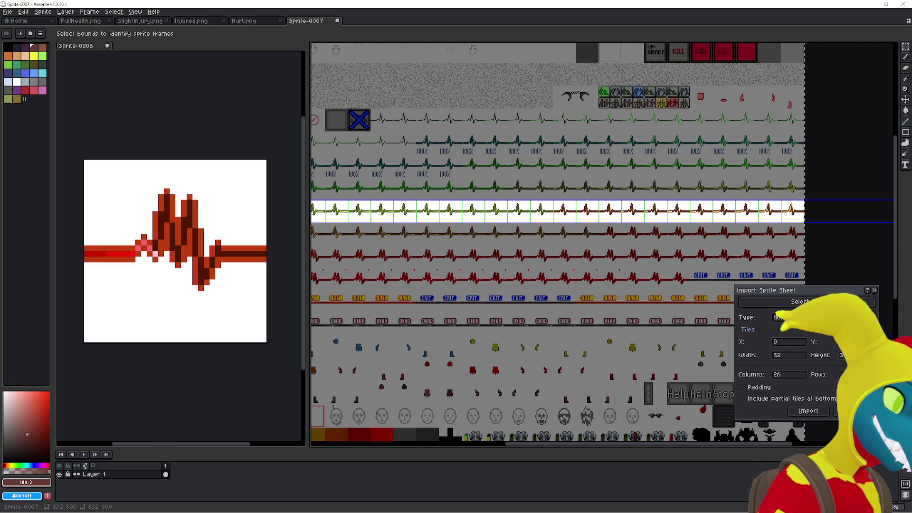
pyautogui.press('Up')
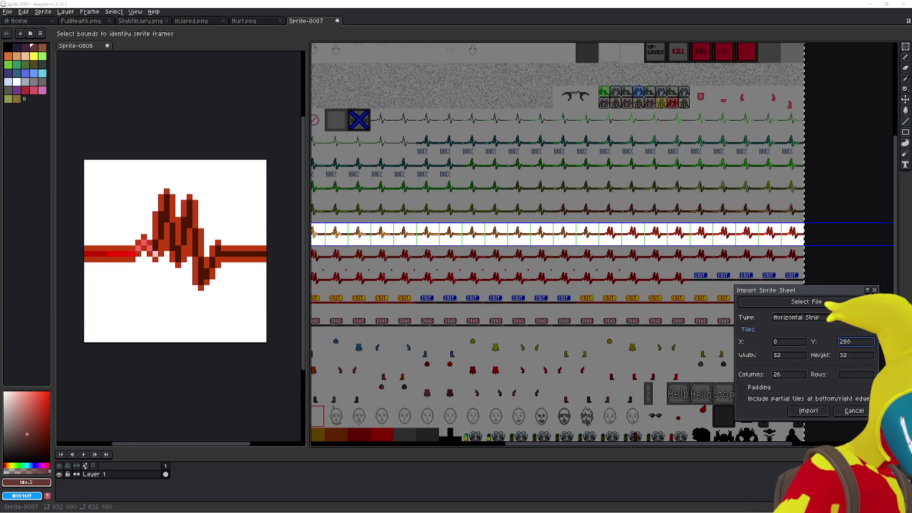
pyautogui.doubleClick(846, 341)
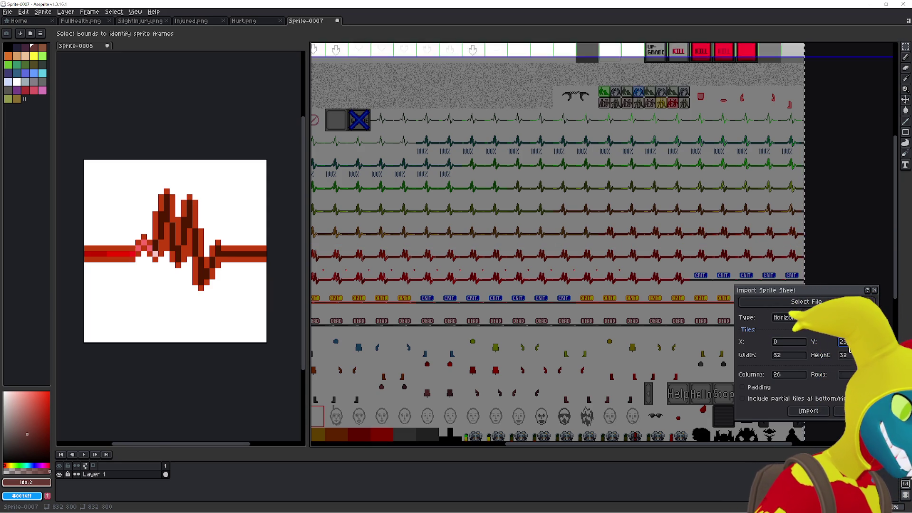
pyautogui.write('320')
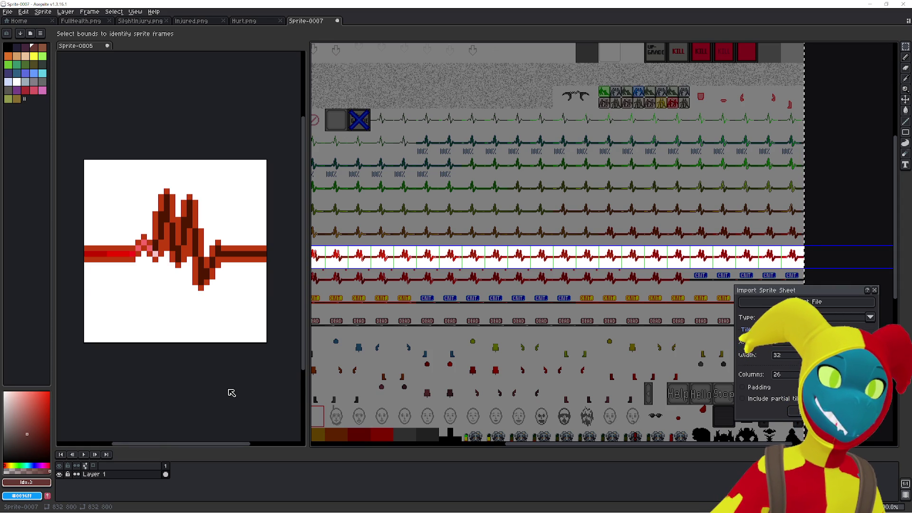
pyautogui.moveTo(362, 369); pyautogui.dragTo(472, 364)
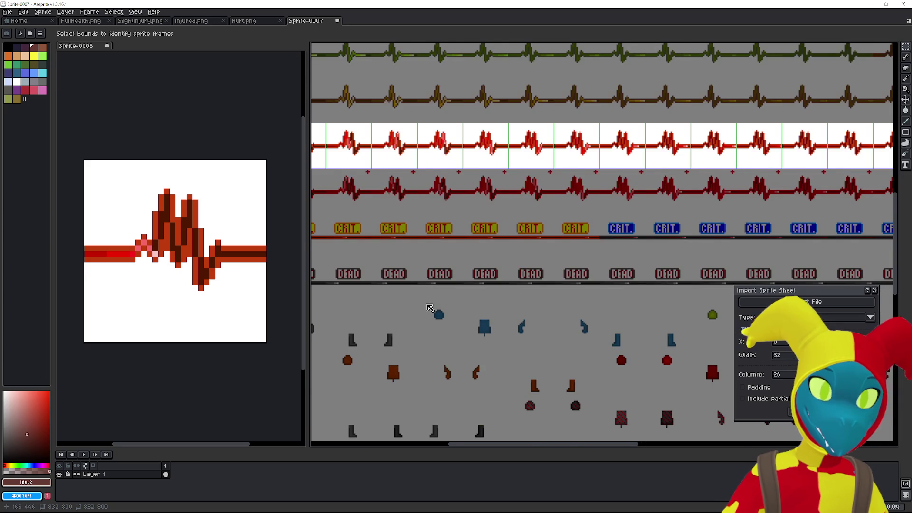
pyautogui.scroll(-2, 430, 307)
pyautogui.scroll(-1, 380, 318)
pyautogui.scroll(-1, 349, 331)
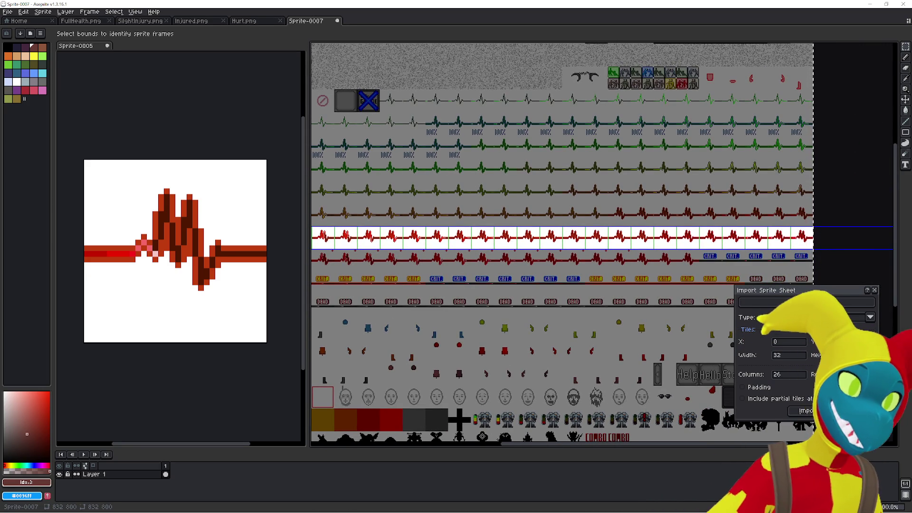
# Import the red heartbeat strip as frames, then glance at the Injured, SlightInjury and Hurt sprites.
pyautogui.click(813, 411)
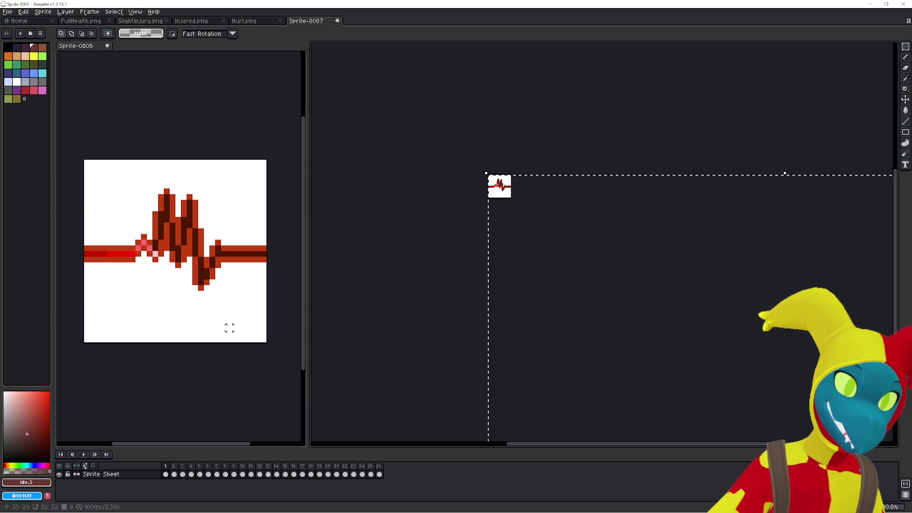
pyautogui.click(206, 22)
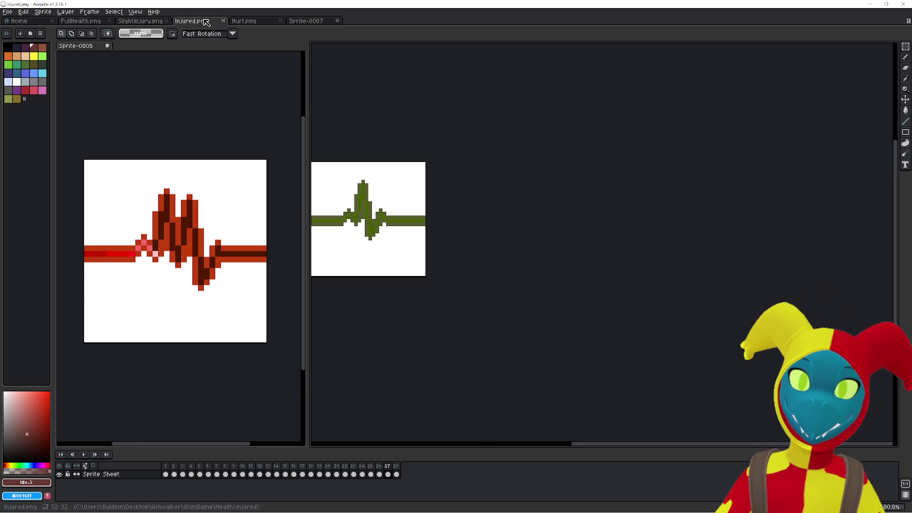
pyautogui.click(142, 21)
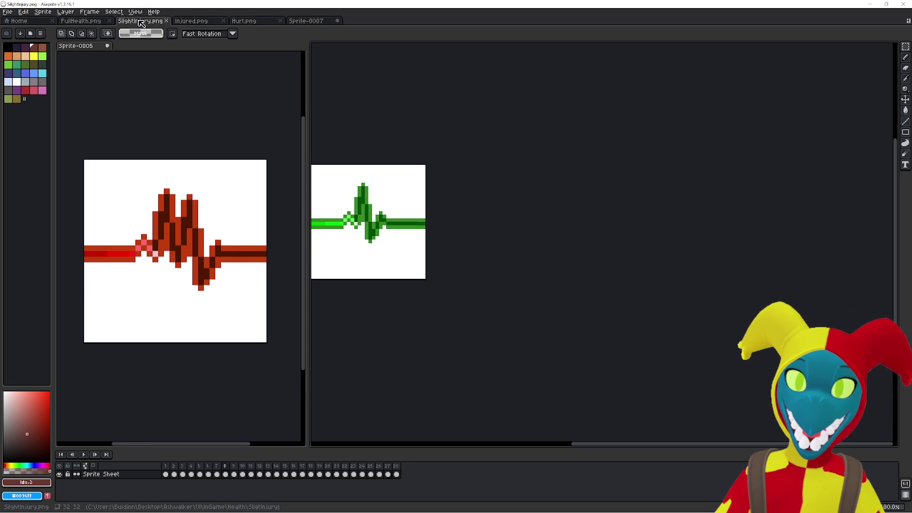
pyautogui.click(212, 24)
pyautogui.click(249, 23)
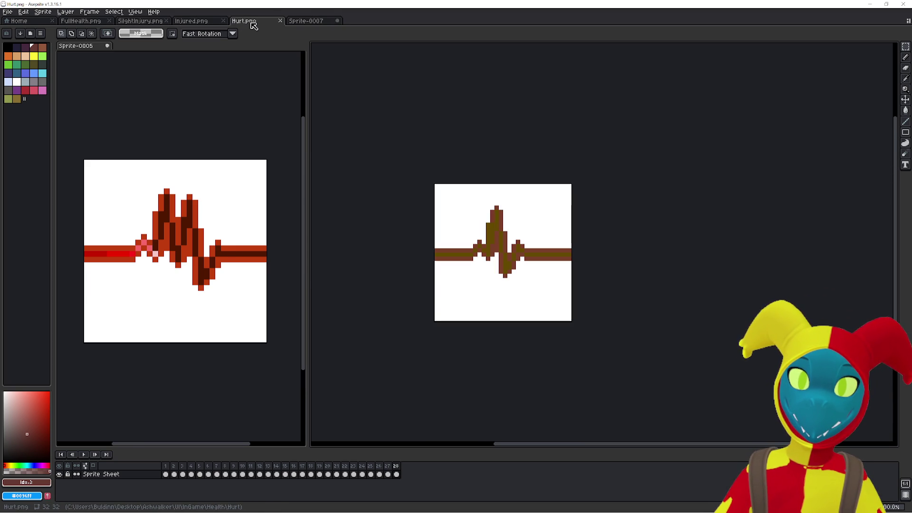
pyautogui.click(305, 25)
# In Sprite-0005, append new frames after frame 23 and jump to frame 10.
pyautogui.click(246, 87)
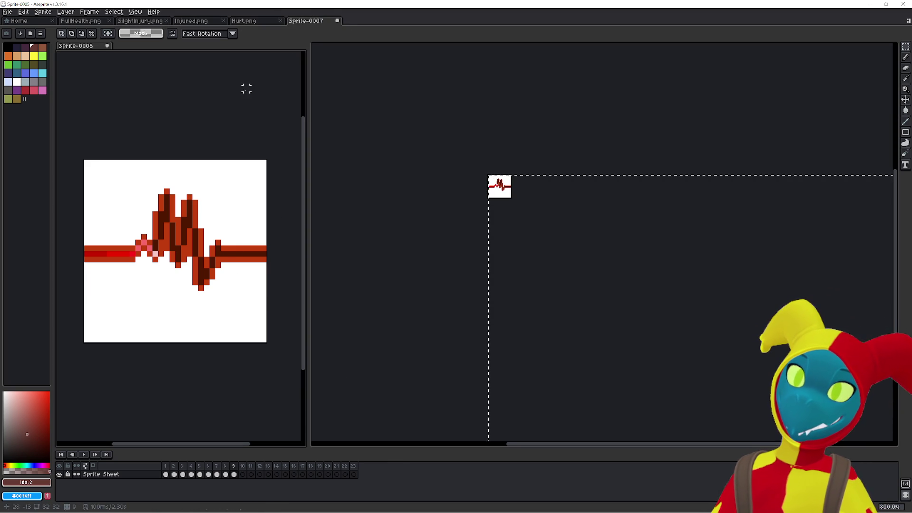
pyautogui.click(353, 470)
pyautogui.hotkey('alt', 'n')
pyautogui.hotkey('alt', 'n')
pyautogui.hotkey('alt', 'n')
pyautogui.hotkey('alt', 'n')
pyautogui.hotkey('alt', 'n')
pyautogui.click(242, 474)
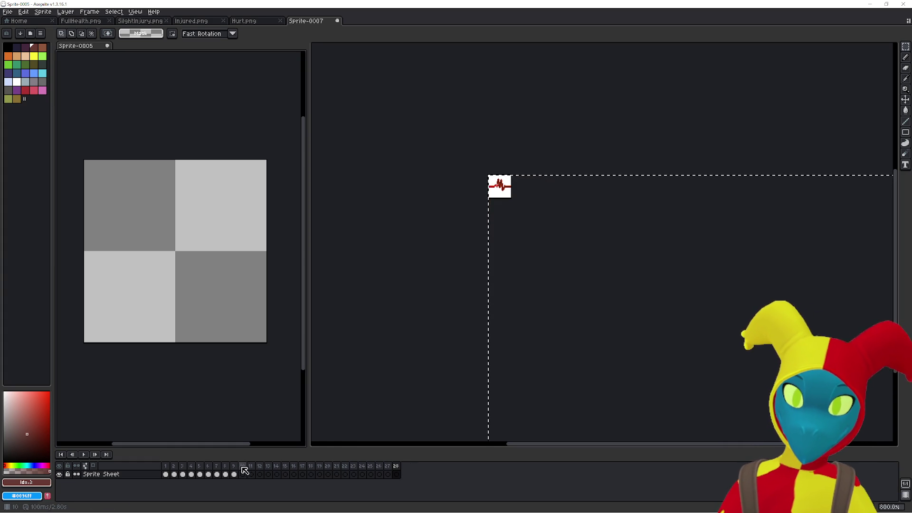
# Cut the first red heartbeat from Sprite-0007 and paste it into Sprite-0005.
pyautogui.click(377, 222)
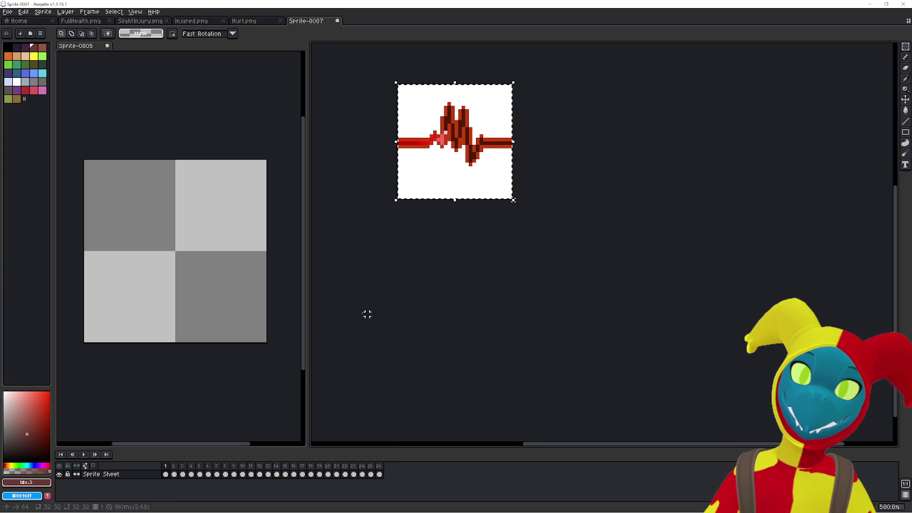
pyautogui.press('Delete')
pyautogui.click(184, 419)
pyautogui.hotkey('ctrl', 'v')
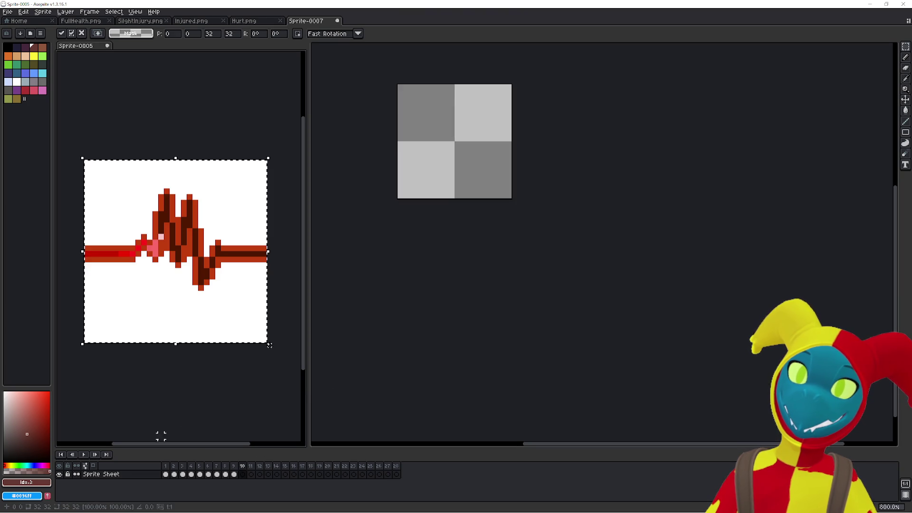
pyautogui.click(251, 474)
pyautogui.click(410, 375)
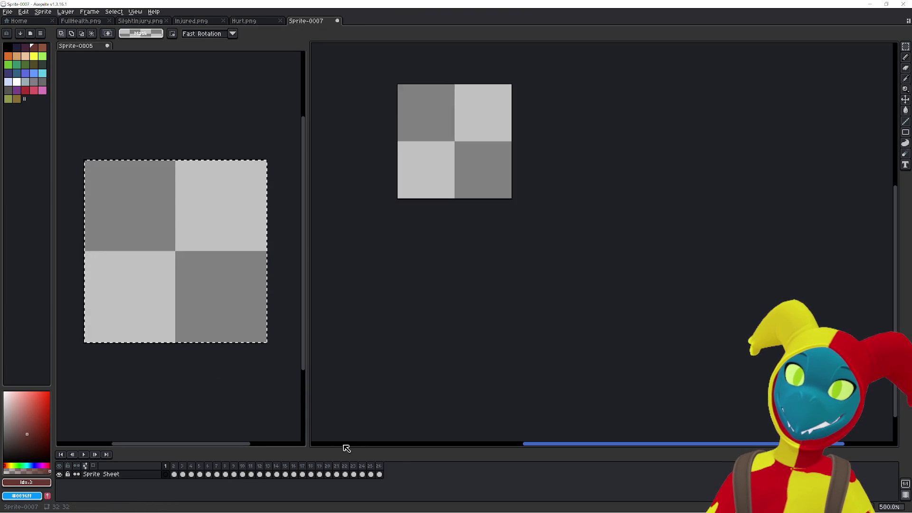
pyautogui.press('Right')
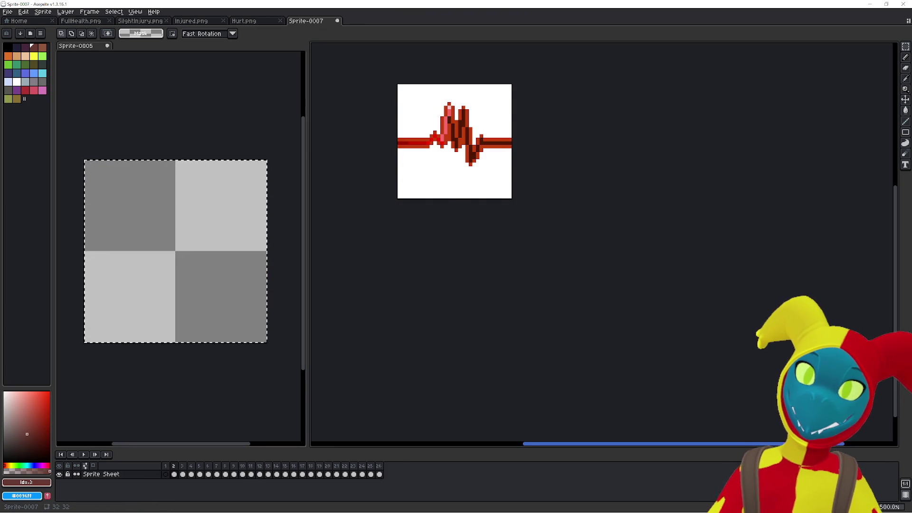
# Move the next two heartbeat frames into Sprite-0005, the second landing in frame 12.
pyautogui.hotkey('ctrl', 'x')
pyautogui.click(218, 419)
pyautogui.hotkey('ctrl', 'v')
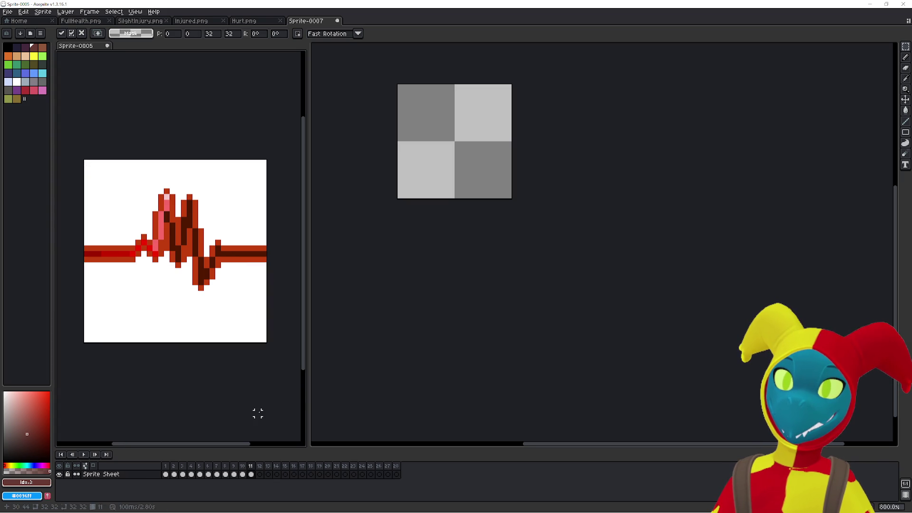
pyautogui.press('Return')
pyautogui.press('Right')
pyautogui.click(417, 363)
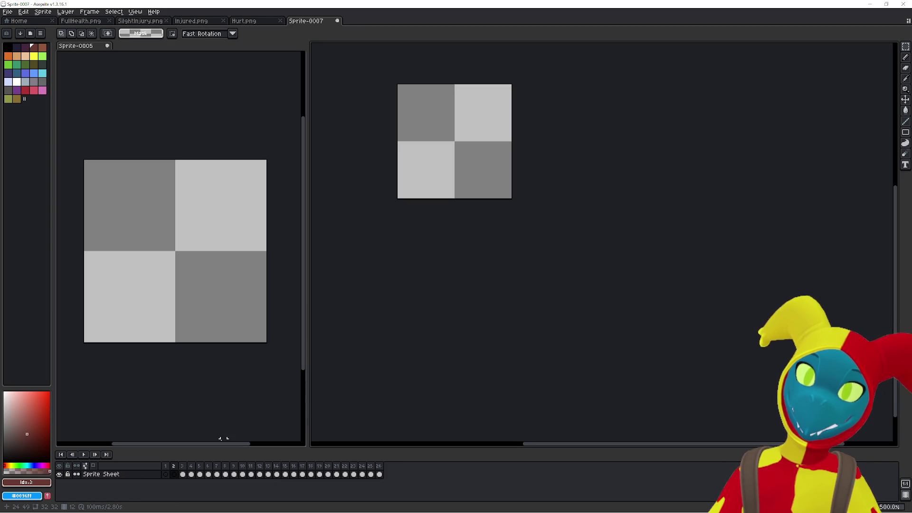
pyautogui.hotkey('ctrl', 'v')
pyautogui.press('Return')
pyautogui.press('Right')
pyautogui.click(143, 407)
pyautogui.hotkey('ctrl', 'v')
pyautogui.click(353, 410)
# Move Sprite-0007's heartbeat frames 4 and 5 into Sprite-0005's next blank frames.
pyautogui.press('Right')
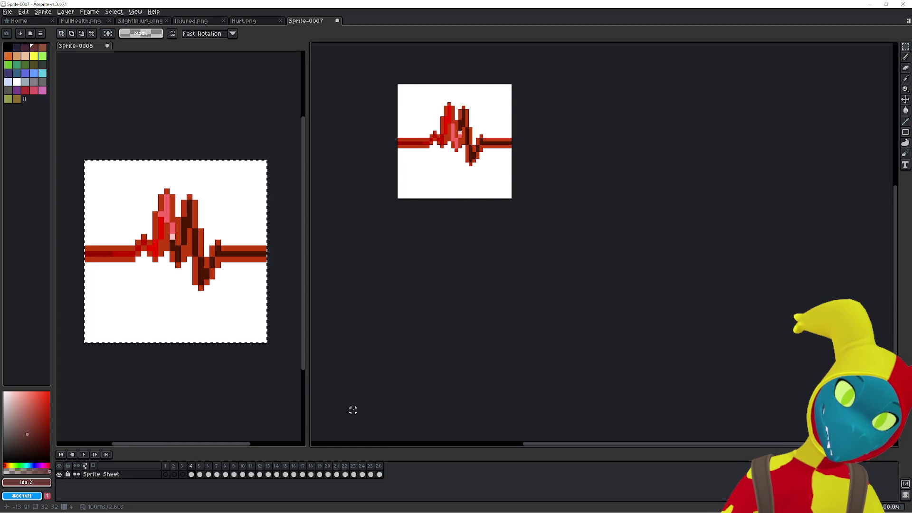
pyautogui.hotkey('ctrl', 'a')
pyautogui.hotkey('ctrl', 'x')
pyautogui.click(235, 407)
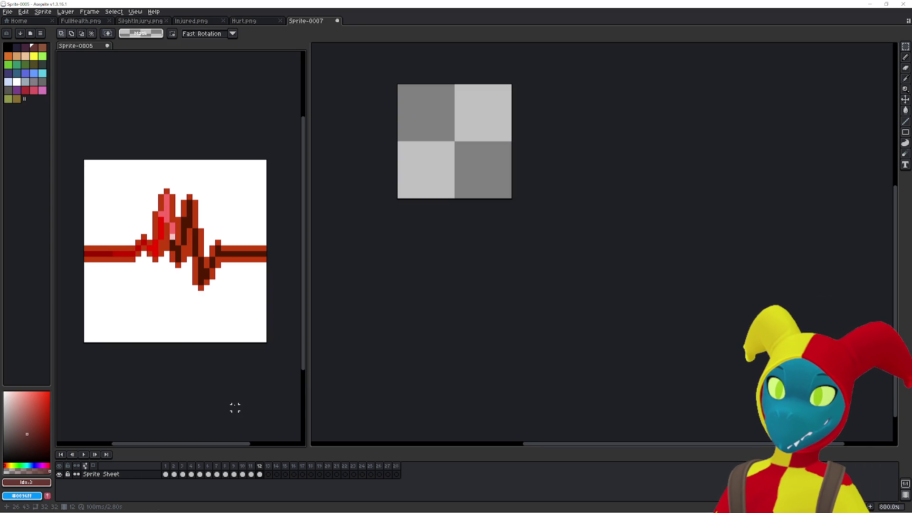
pyautogui.press('Right')
pyautogui.hotkey('ctrl', 'v')
pyautogui.click(428, 363)
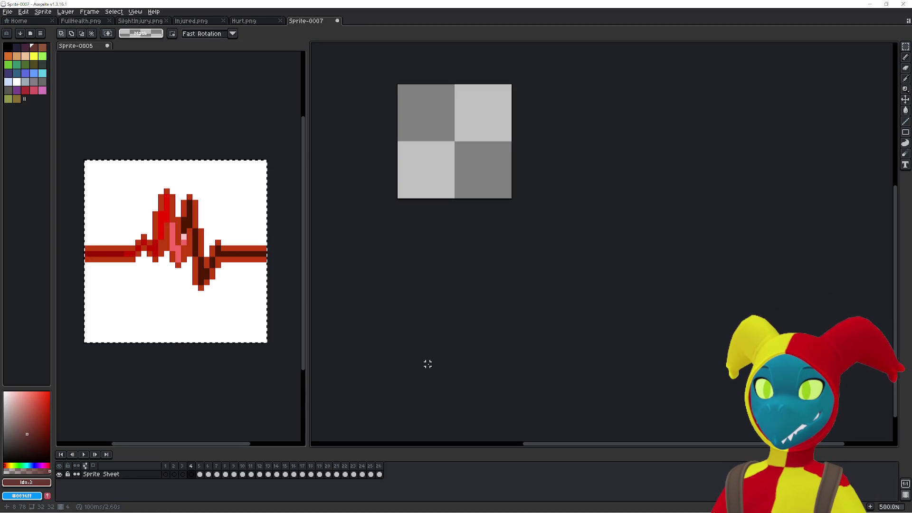
pyautogui.press('Right')
pyautogui.hotkey('ctrl', 'a')
pyautogui.hotkey('ctrl', 'x')
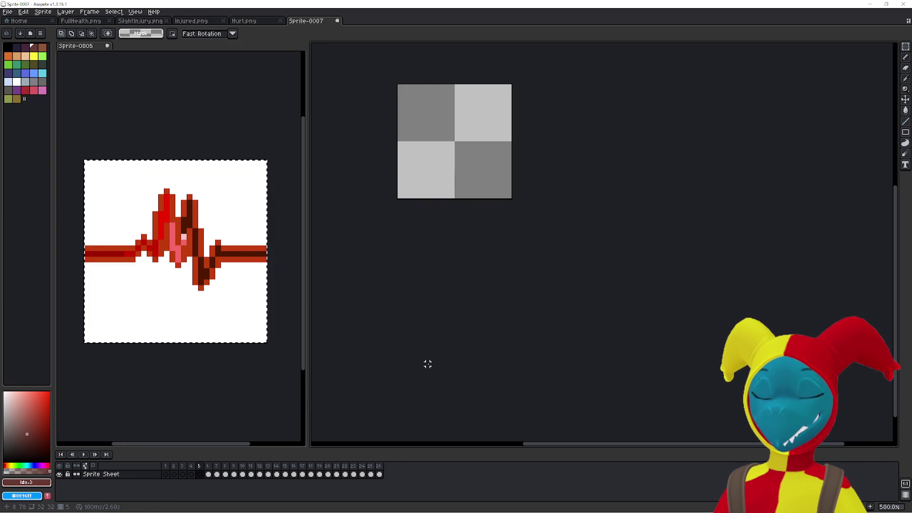
pyautogui.press('Right')
pyautogui.click(230, 389)
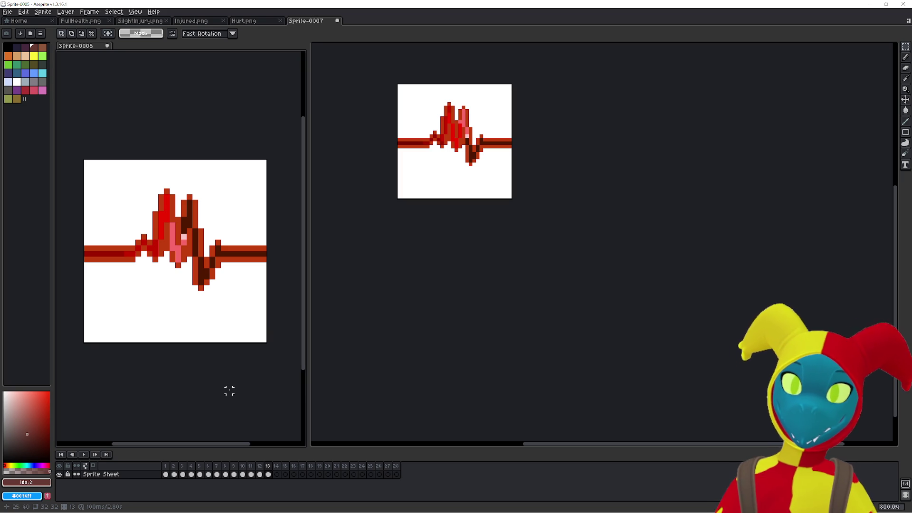
pyautogui.press('Right')
pyautogui.hotkey('ctrl', 'v')
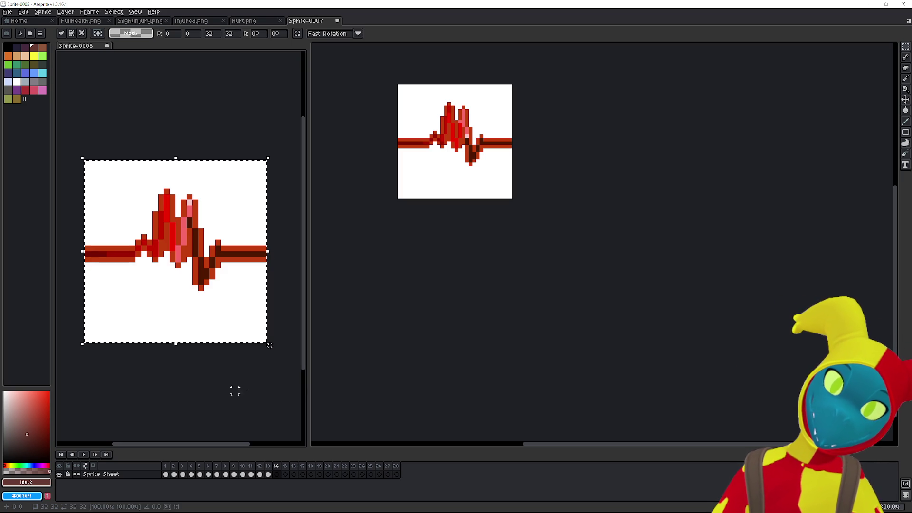
pyautogui.click(428, 381)
# Move heartbeats into Sprite-0005 frames 15 and 16, nudging the second one pixel right.
pyautogui.press('Right')
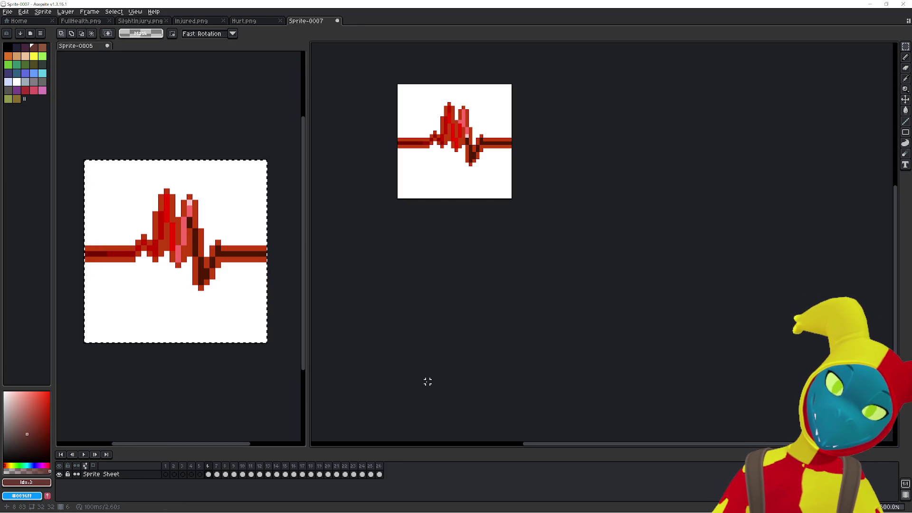
pyautogui.hotkey('ctrl', 'x')
pyautogui.click(266, 395)
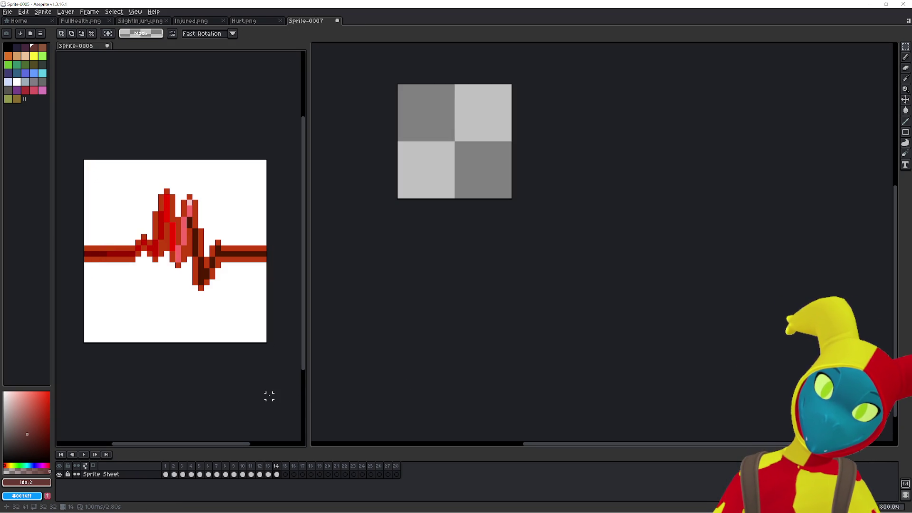
pyautogui.press('Right')
pyautogui.hotkey('ctrl', 'v')
pyautogui.click(449, 378)
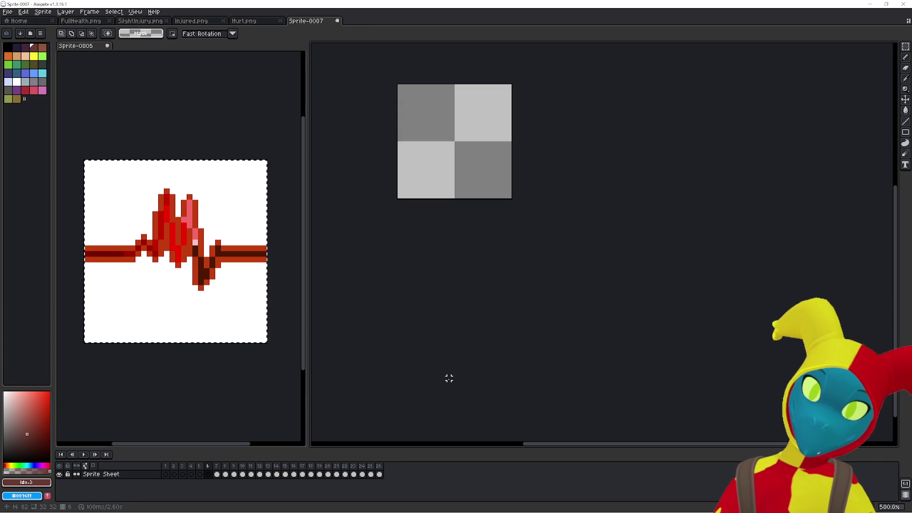
pyautogui.press('Right')
pyautogui.hotkey('ctrl', 'x')
pyautogui.click(229, 384)
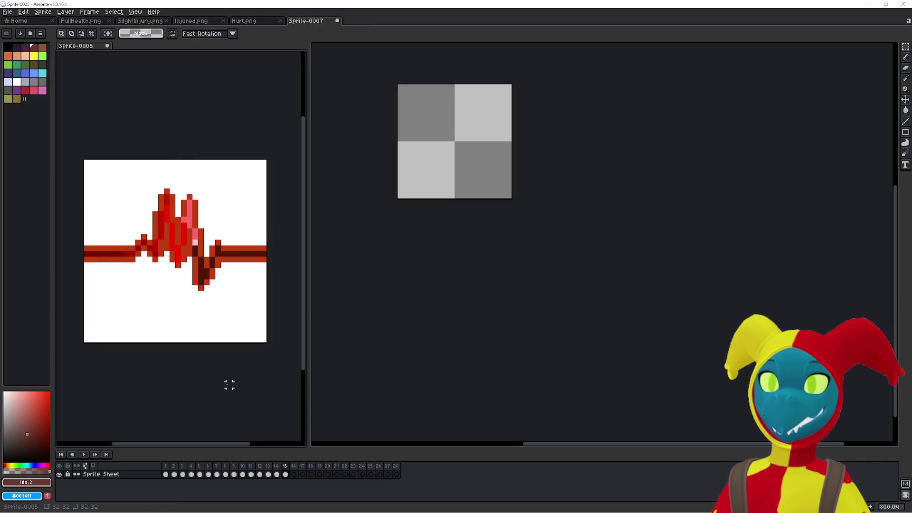
pyautogui.press('Right')
pyautogui.hotkey('ctrl', 'v')
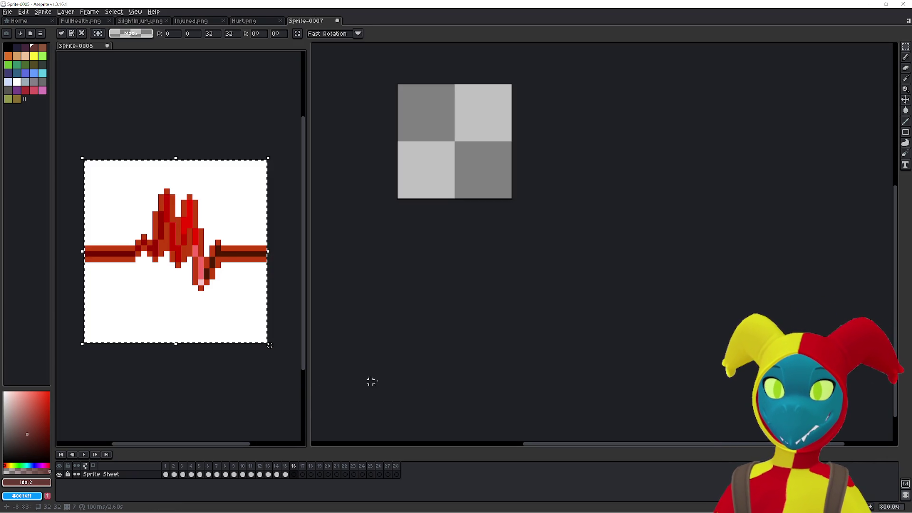
pyautogui.press('Right')
pyautogui.click(382, 374)
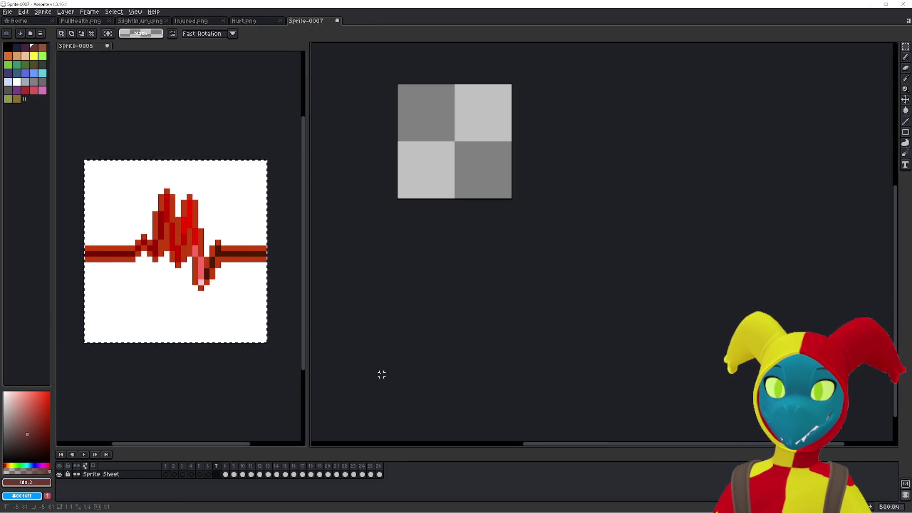
# Continue transferring heartbeats toward Sprite-0005 frames 17 and 18, undoing stray pastes in Sprite-0007.
pyautogui.hotkey('ctrl', 'v')
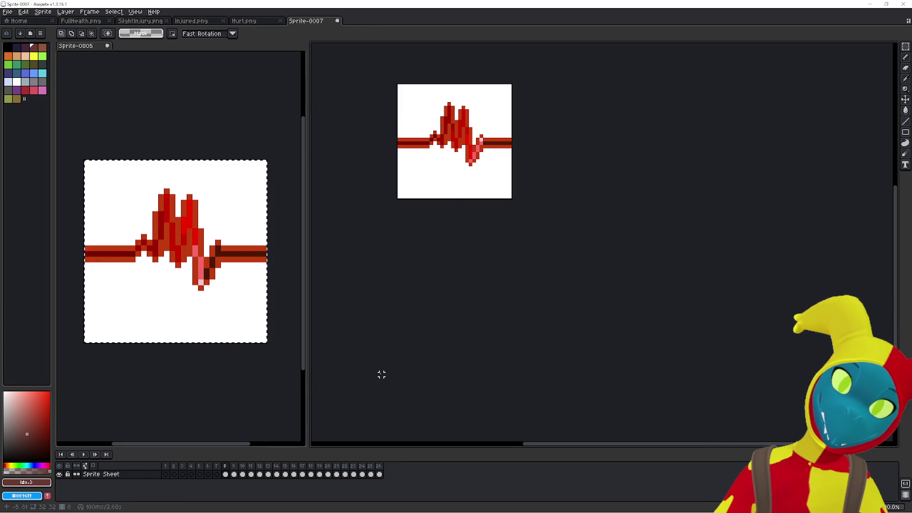
pyautogui.hotkey('ctrl', 'z')
pyautogui.click(224, 374)
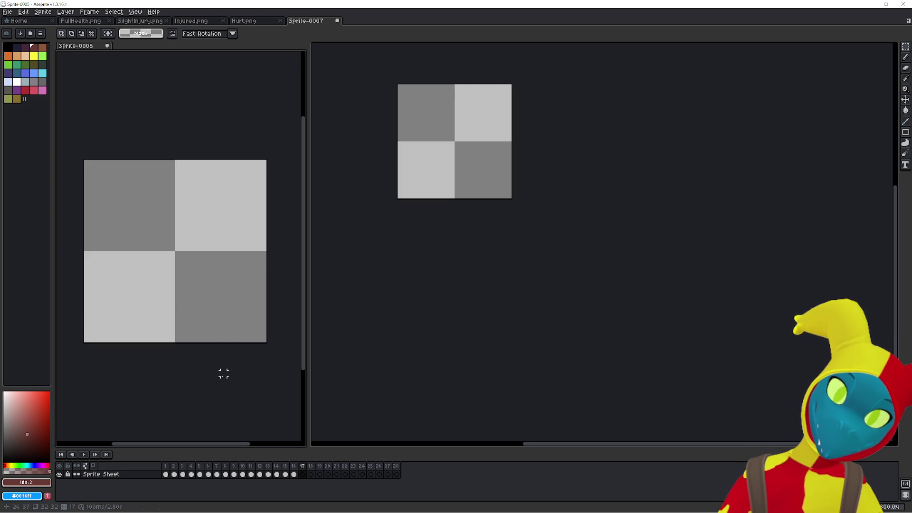
pyautogui.hotkey('ctrl', 'a')
pyautogui.click(383, 356)
pyautogui.hotkey('ctrl', 'v')
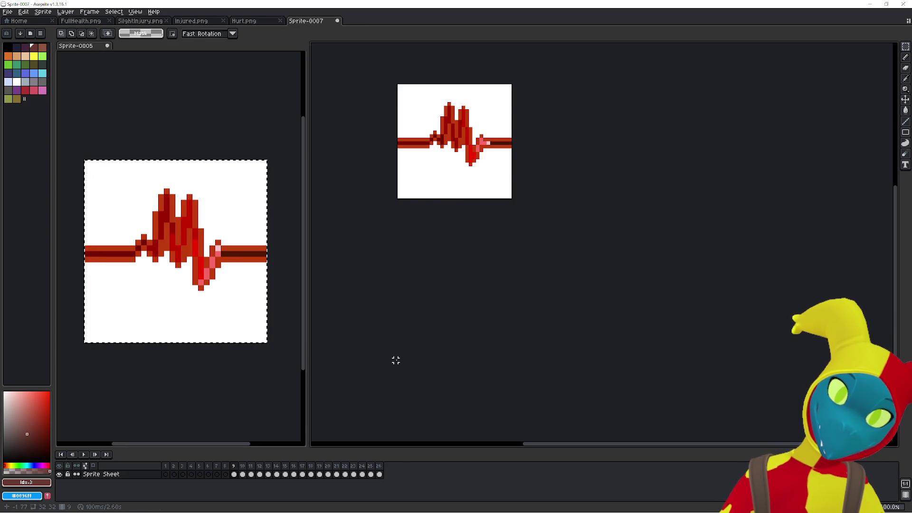
pyautogui.hotkey('ctrl', 'z')
pyautogui.click(246, 385)
pyautogui.press('Right')
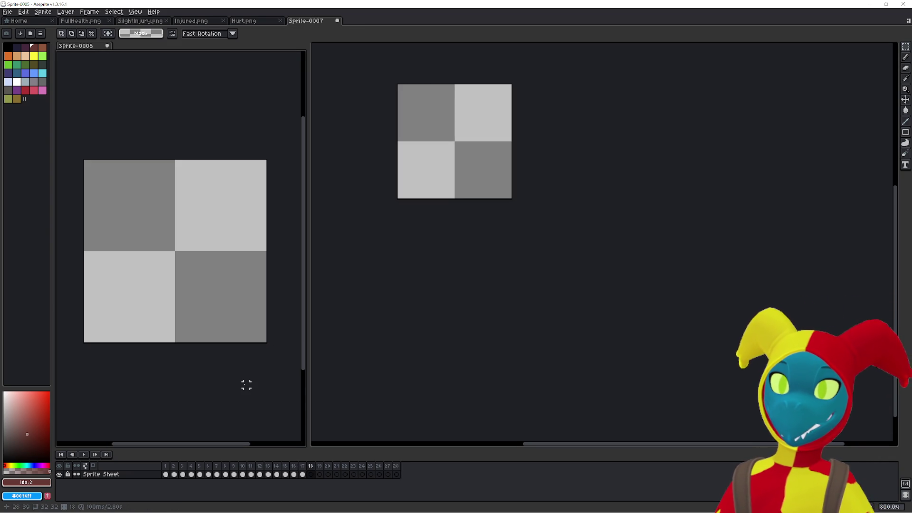
pyautogui.press('Left')
pyautogui.hotkey('ctrl', 'a')
pyautogui.click(386, 361)
pyautogui.hotkey('ctrl', 'v')
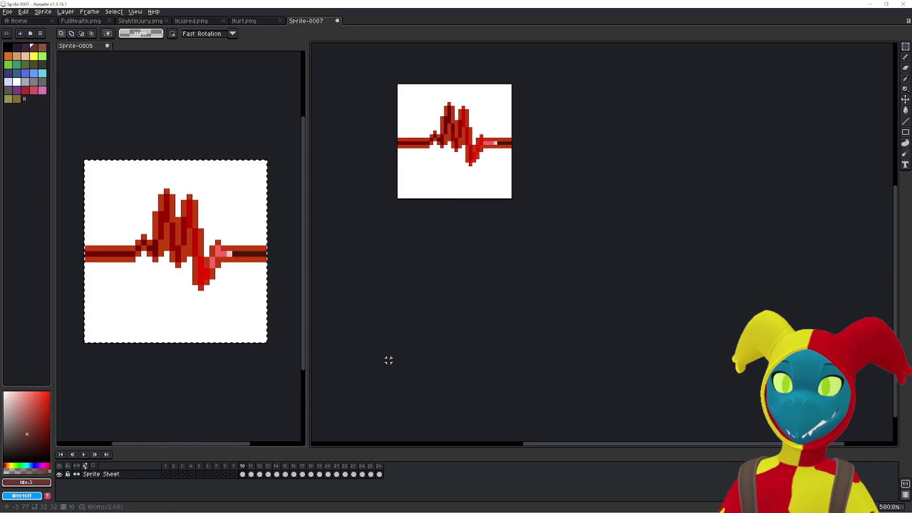
pyautogui.hotkey('ctrl', 'z')
# Paste heartbeats into Sprite-0005 frames 19 and 20.
pyautogui.click(203, 407)
pyautogui.press('Right')
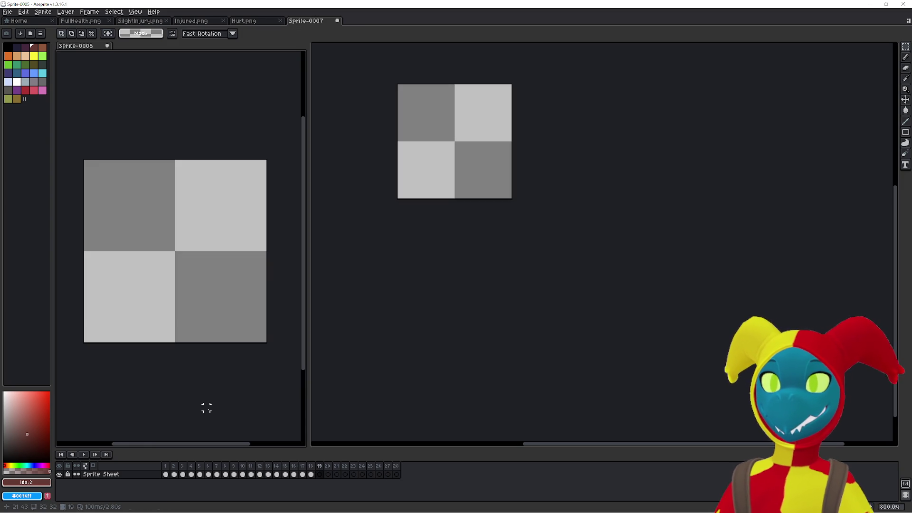
pyautogui.hotkey('ctrl', 'v')
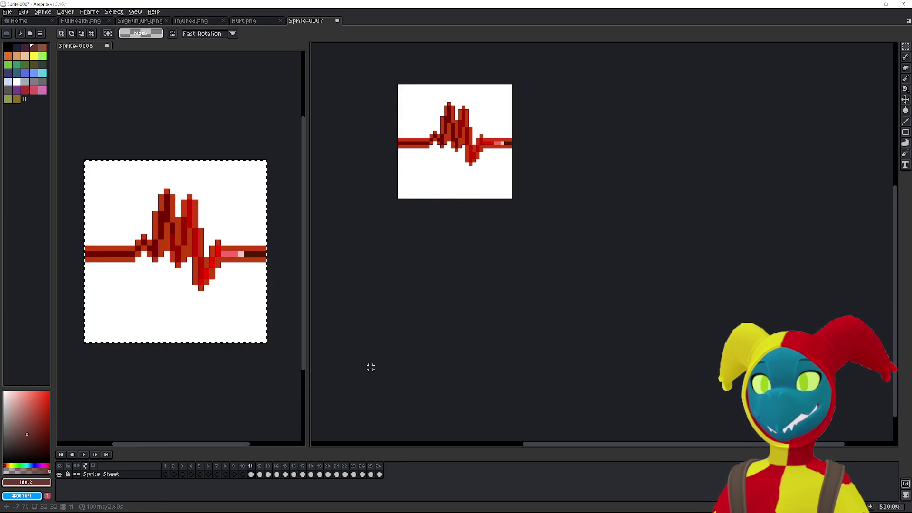
pyautogui.click(194, 397)
pyautogui.press('Right')
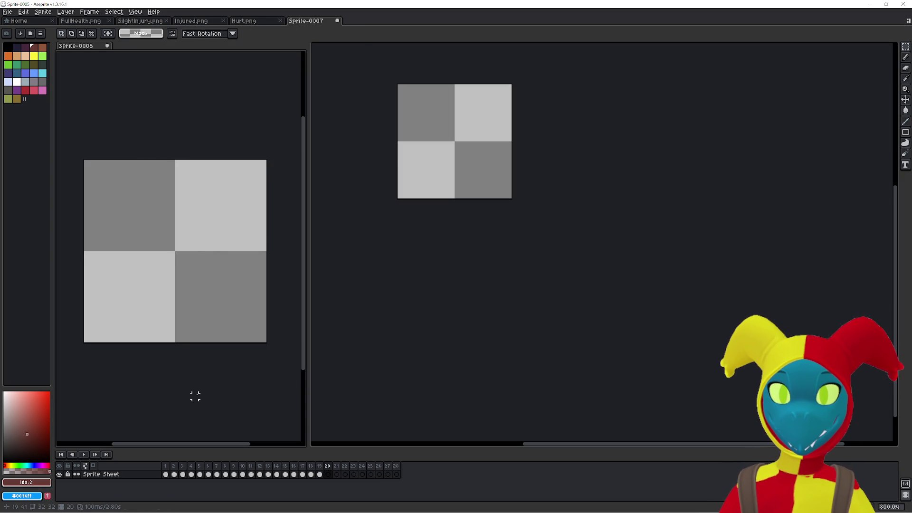
pyautogui.hotkey('ctrl', 'v')
pyautogui.click(424, 378)
pyautogui.press('Right')
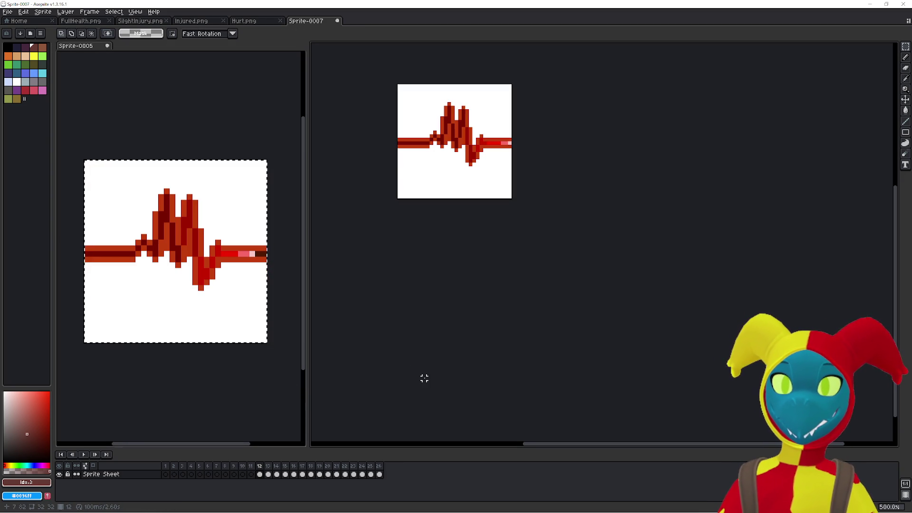
# Cancel an accidental save and undo the accidental heartbeat deletions in both sprites.
pyautogui.hotkey('ctrl', 's')
pyautogui.click(618, 388)
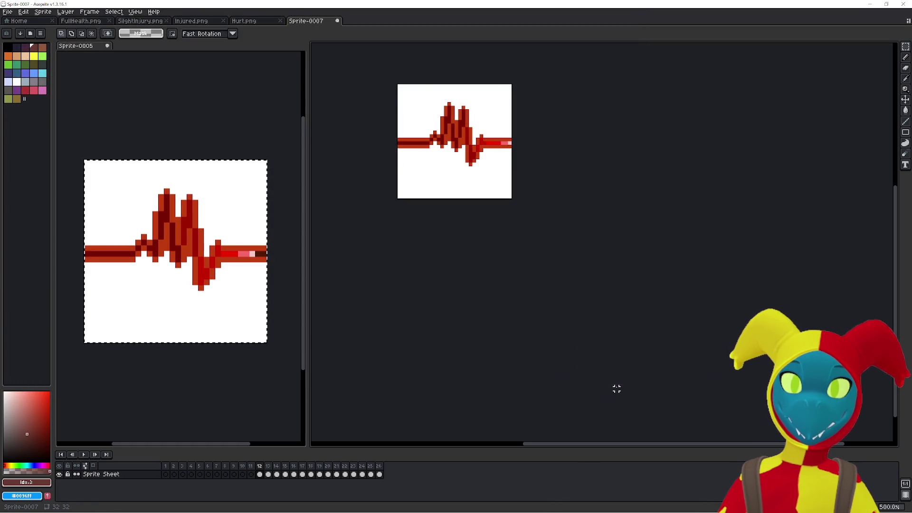
pyautogui.press('Delete')
pyautogui.click(246, 394)
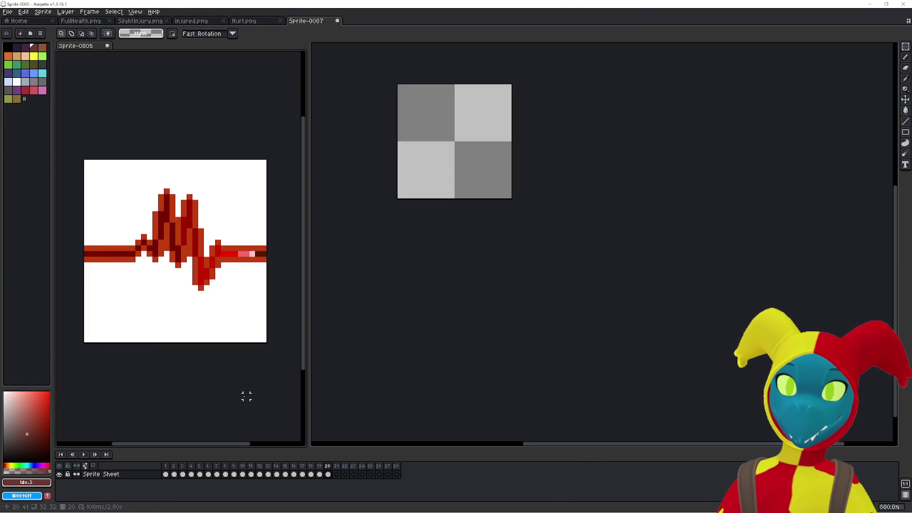
pyautogui.press('Delete')
pyautogui.hotkey('ctrl', 'z')
pyautogui.click(488, 383)
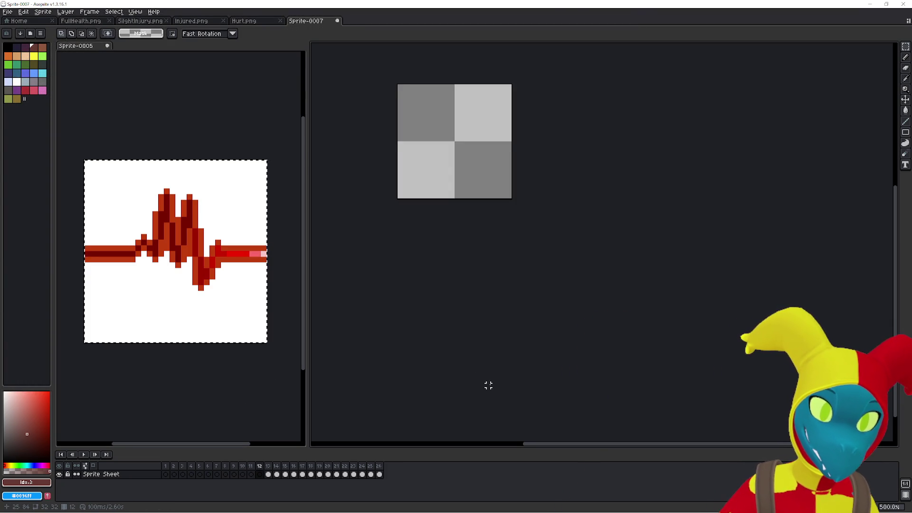
pyautogui.hotkey('ctrl', 'z')
# Move the next two heartbeats into Sprite-0005's empty frames, up to frame 23.
pyautogui.hotkey('ctrl', 'x')
pyautogui.click(262, 394)
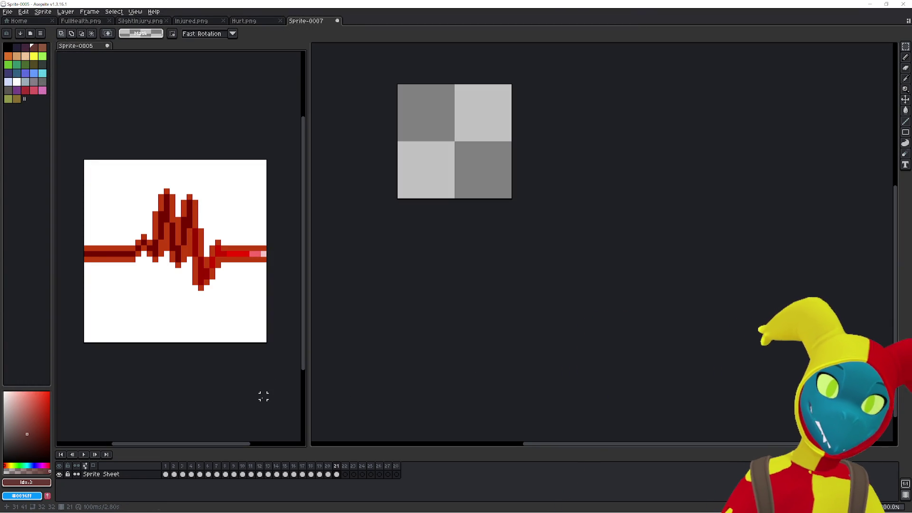
pyautogui.press('Delete')
pyautogui.hotkey('ctrl', 'v')
pyautogui.click(527, 378)
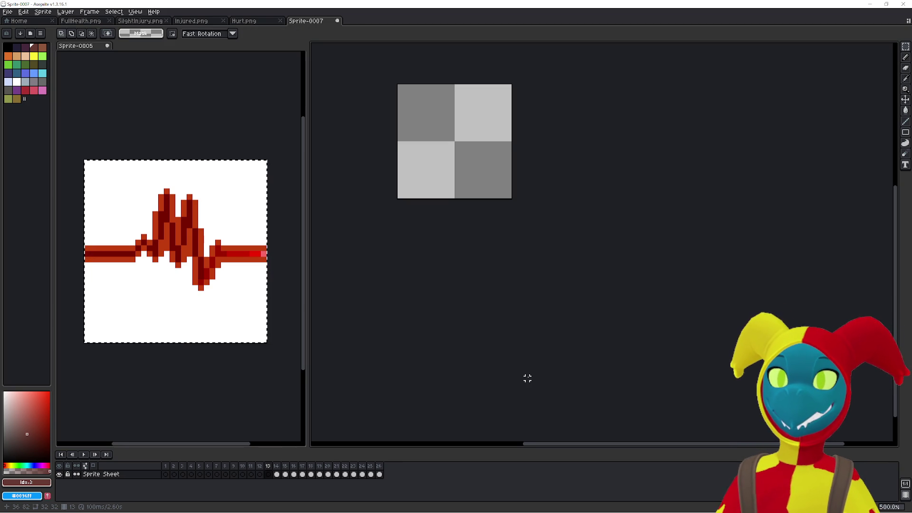
pyautogui.press('Right')
pyautogui.hotkey('ctrl', 'x')
pyautogui.click(267, 387)
pyautogui.press('Right')
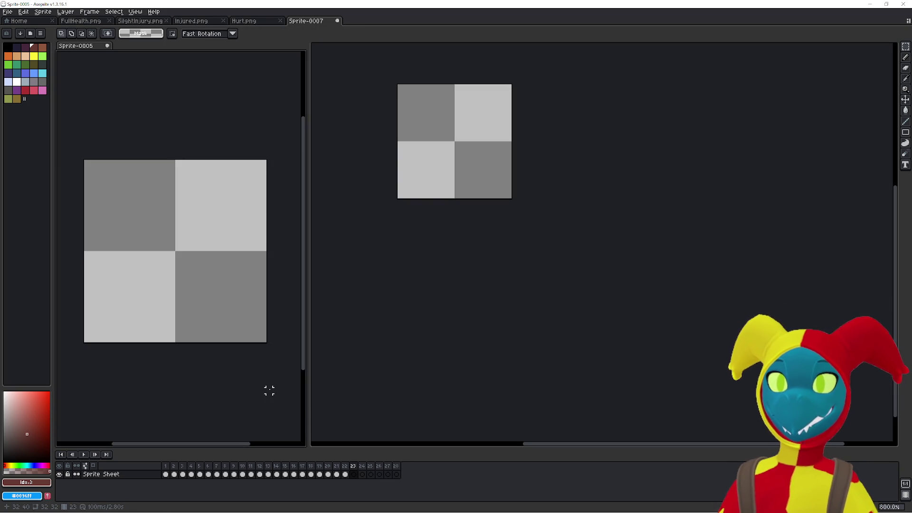
pyautogui.hotkey('ctrl', 'v')
# Move Sprite-0007 heartbeat frames 15 and 16 into Sprite-0005 frames 24 and 25.
pyautogui.click(448, 360)
pyautogui.press('Right')
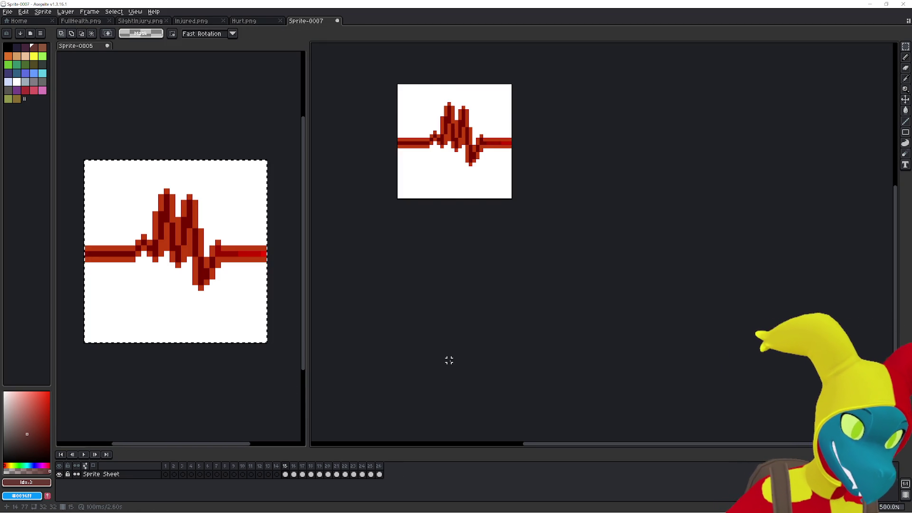
pyautogui.hotkey('ctrl', 'x')
pyautogui.click(253, 373)
pyautogui.press('Right')
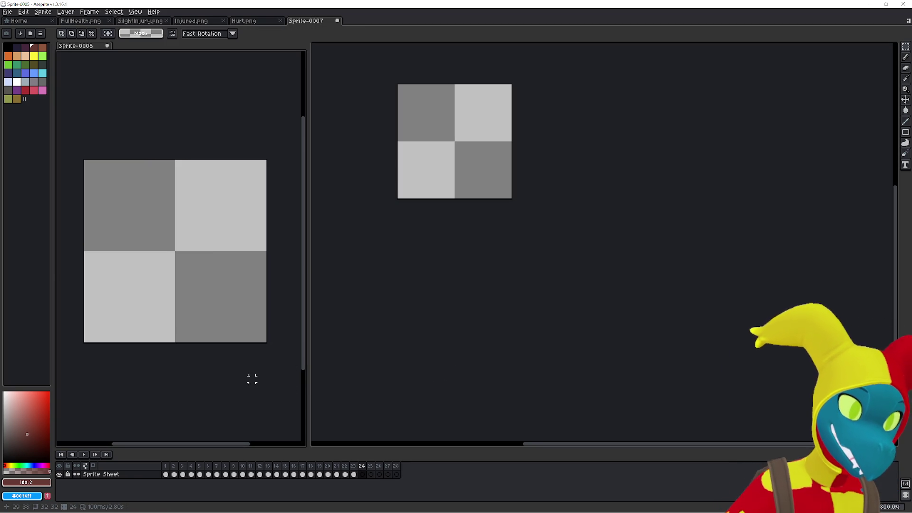
pyautogui.hotkey('ctrl', 'v')
pyautogui.click(463, 360)
pyautogui.press('Right')
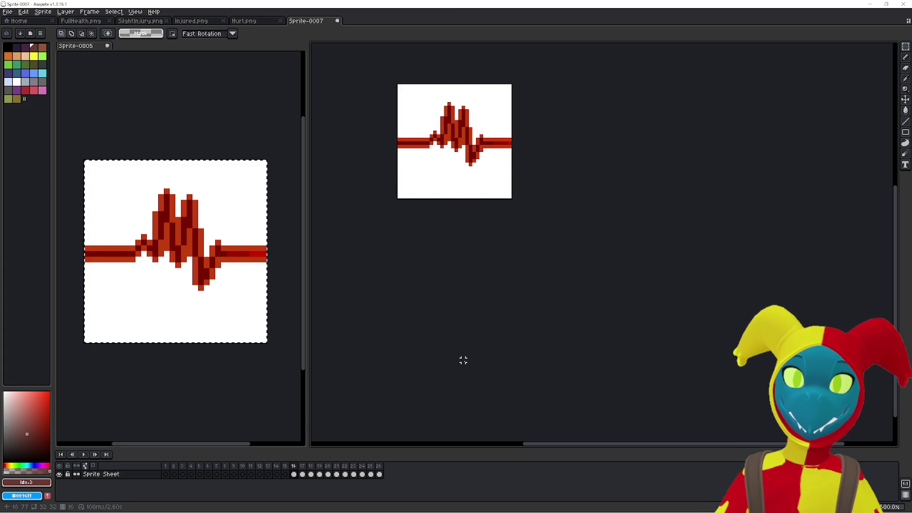
pyautogui.hotkey('ctrl', 'x')
pyautogui.click(230, 396)
pyautogui.press('Right')
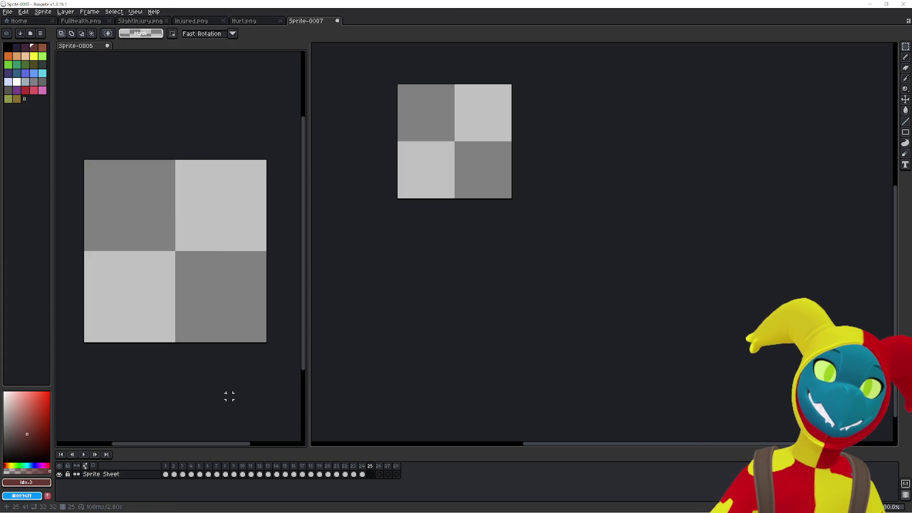
pyautogui.hotkey('ctrl', 'v')
# Move Sprite-0007 heartbeat frames 17 and 18 into Sprite-0005 frames 26 and 27.
pyautogui.click(584, 368)
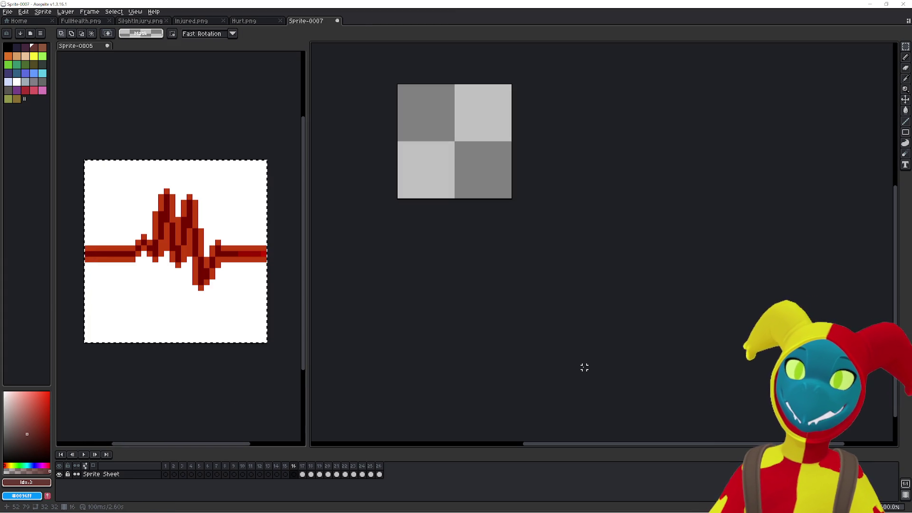
pyautogui.press('Right')
pyautogui.hotkey('ctrl', 'x')
pyautogui.click(275, 384)
pyautogui.press('Right')
pyautogui.hotkey('ctrl', 'v')
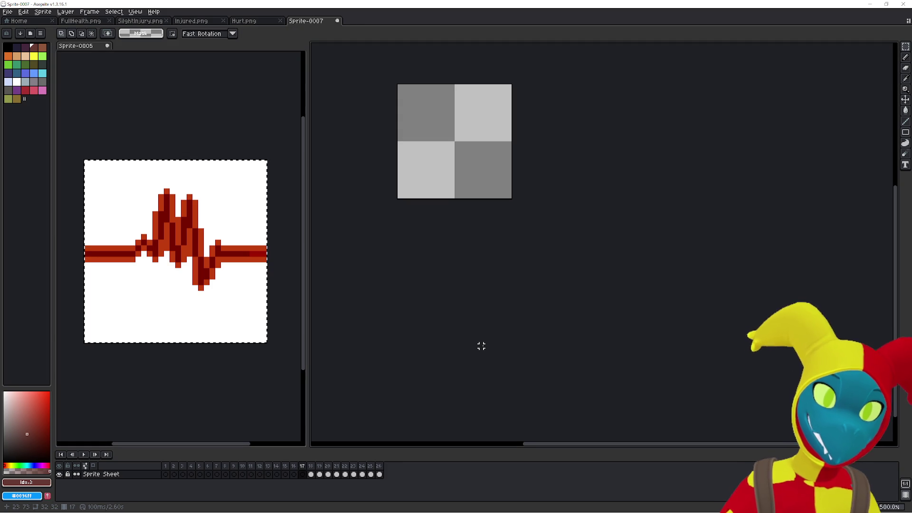
pyautogui.click(480, 347)
pyautogui.press('Right')
pyautogui.hotkey('ctrl', 'x')
pyautogui.click(228, 383)
pyautogui.press('Right')
pyautogui.hotkey('ctrl', 'v')
pyautogui.click(456, 364)
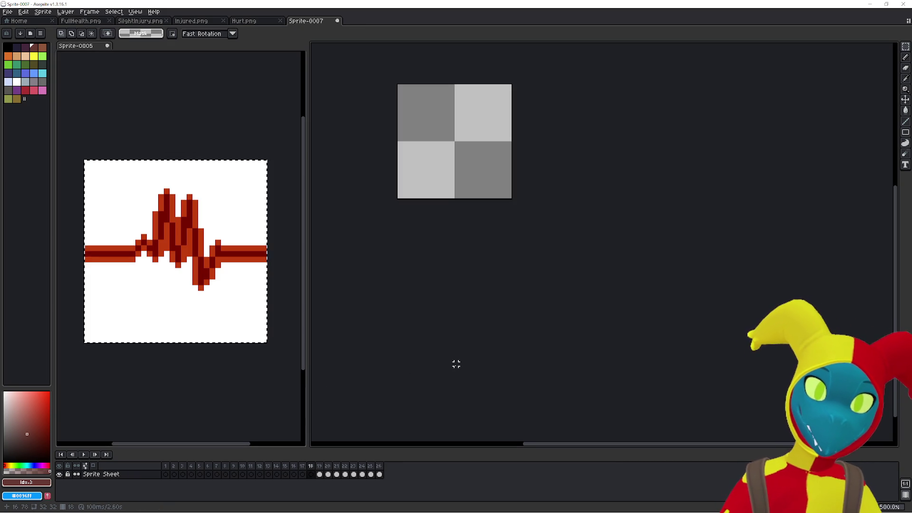
# Paste the next heartbeat into Sprite-0005 frame 28, then step Sprite-0007 to frame 20.
pyautogui.hotkey('ctrl', 'v')
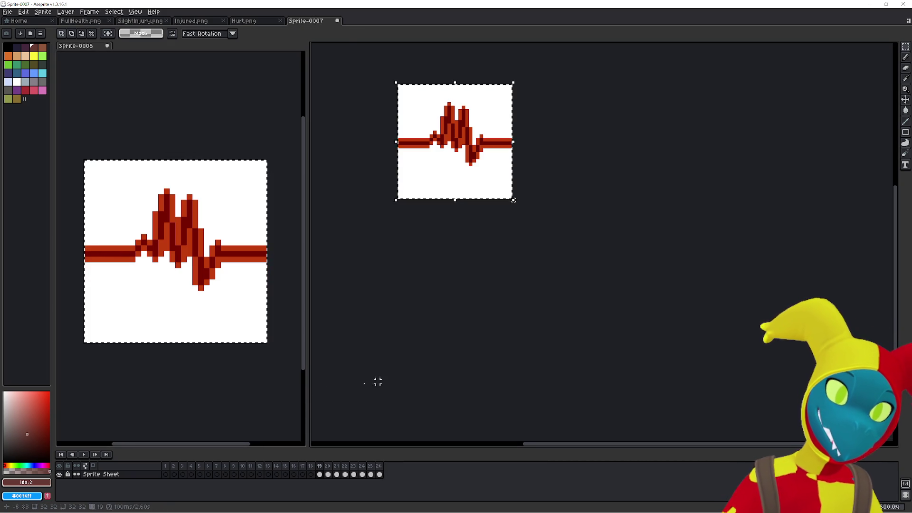
pyautogui.press('Escape')
pyautogui.click(235, 407)
pyautogui.press('Right')
pyautogui.hotkey('ctrl', 'v')
pyautogui.click(620, 360)
pyautogui.press('Right')
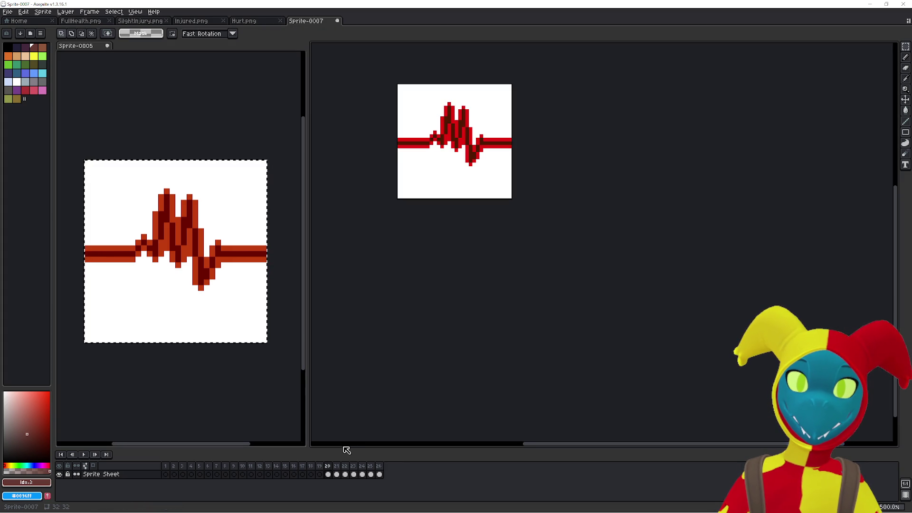
# Delete Sprite-0007's empty frames 1–19, keeping the last seven heartbeat frames, and confirm a transform.
pyautogui.moveTo(322, 472); pyautogui.dragTo(145, 470)
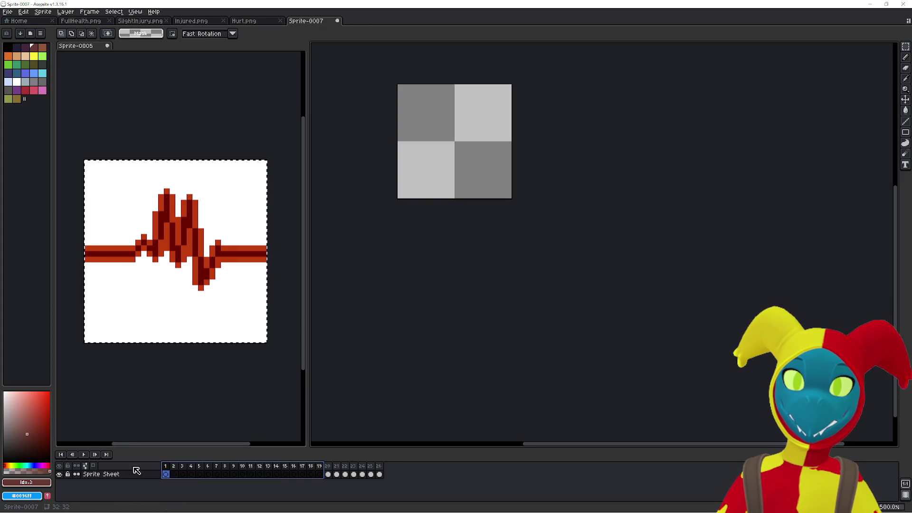
pyautogui.press('Delete')
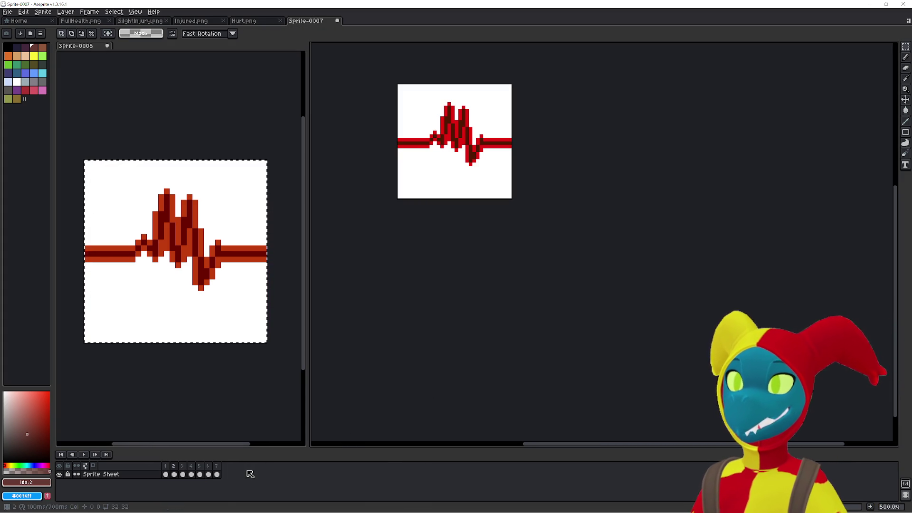
pyautogui.hotkey('ctrl', 't')
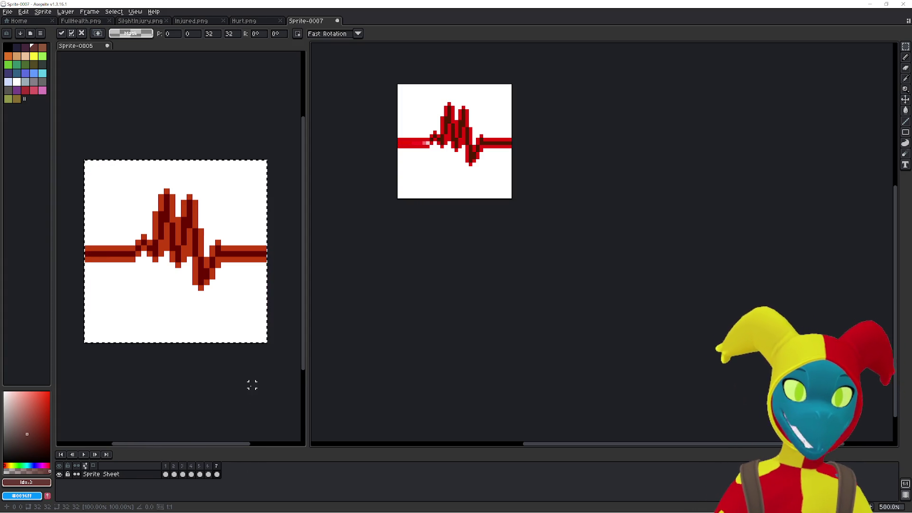
pyautogui.press('Return')
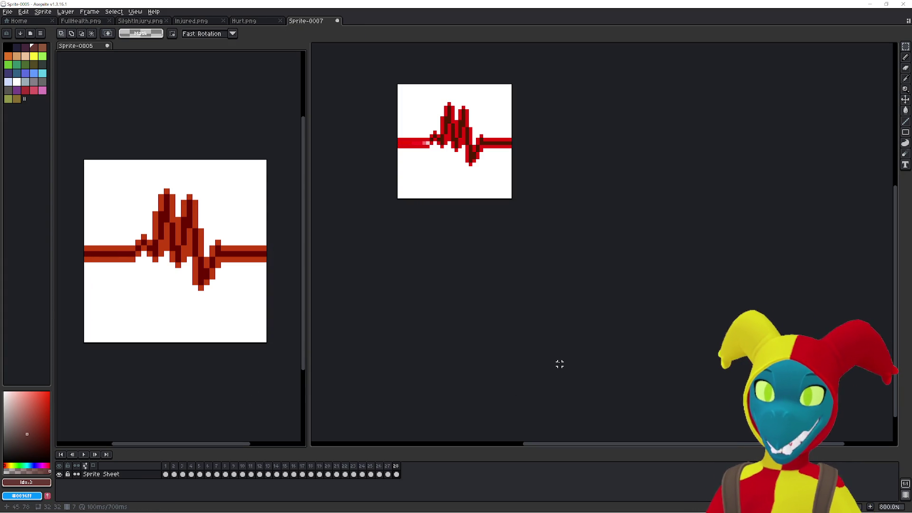
pyautogui.hotkey('alt', 'Tab')
pyautogui.click(506, 213)
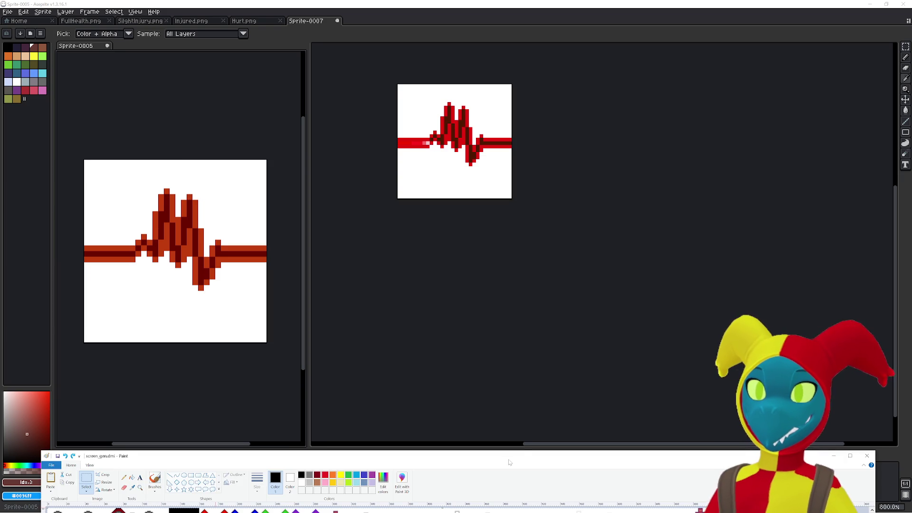
pyautogui.doubleClick(509, 460)
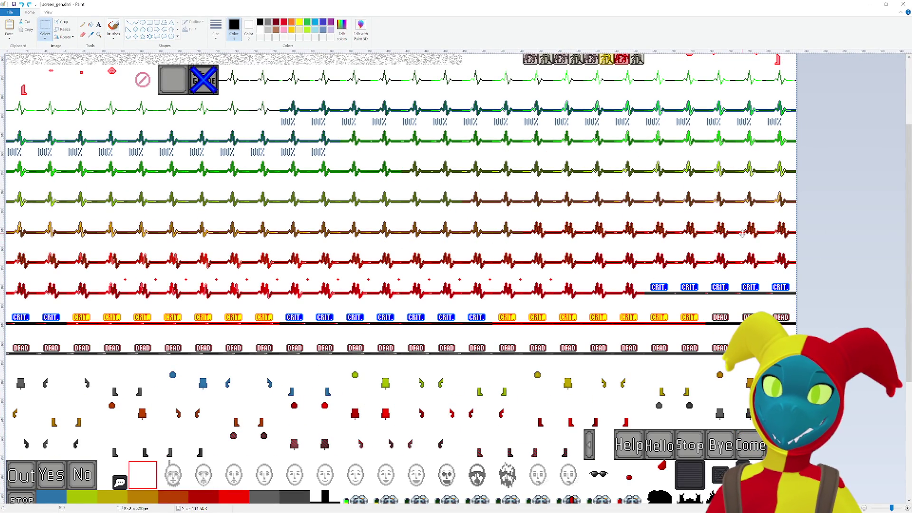
pyautogui.hotkey('alt', 'Tab')
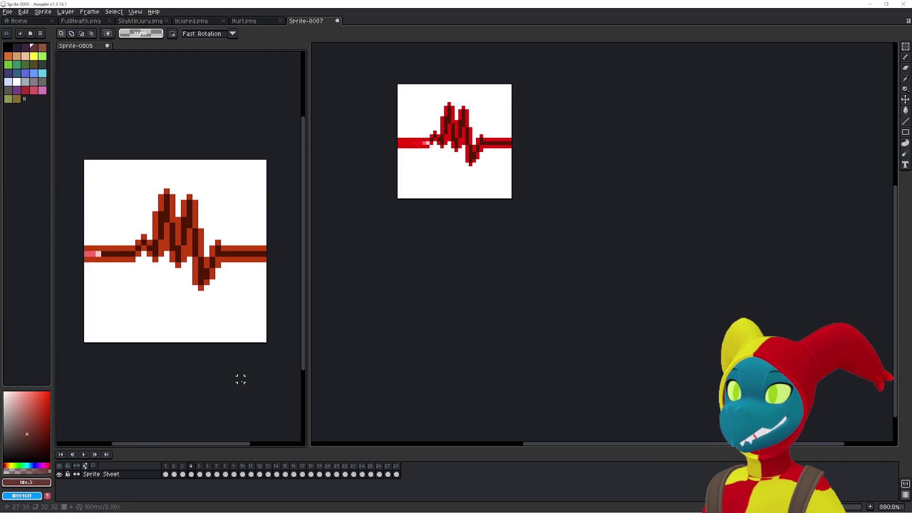
pyautogui.hotkey('alt', 'Tab')
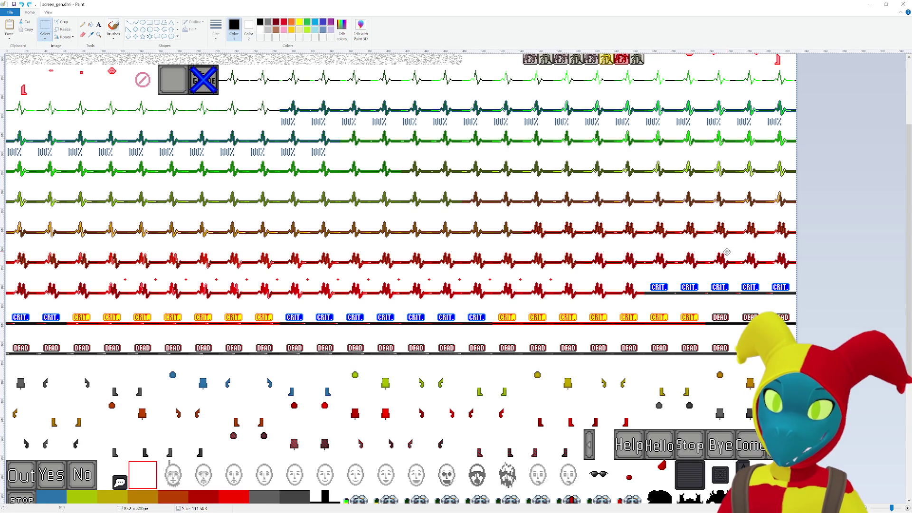
pyautogui.hotkey('alt', 'Tab')
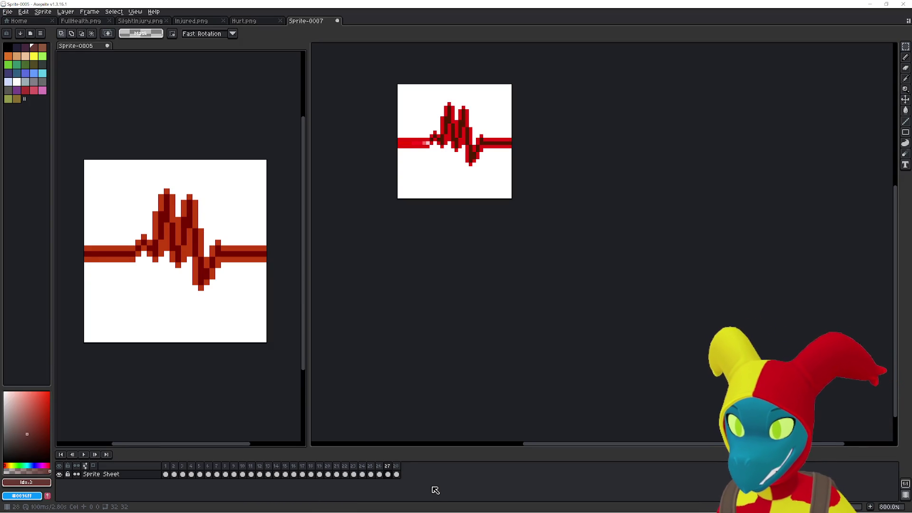
# Append empty frames after frame 28 of Sprite-0005, extending it to 45 frames.
pyautogui.hotkey('alt', 'n')
pyautogui.hotkey('alt', 'n')
pyautogui.hotkey('alt', 'n')
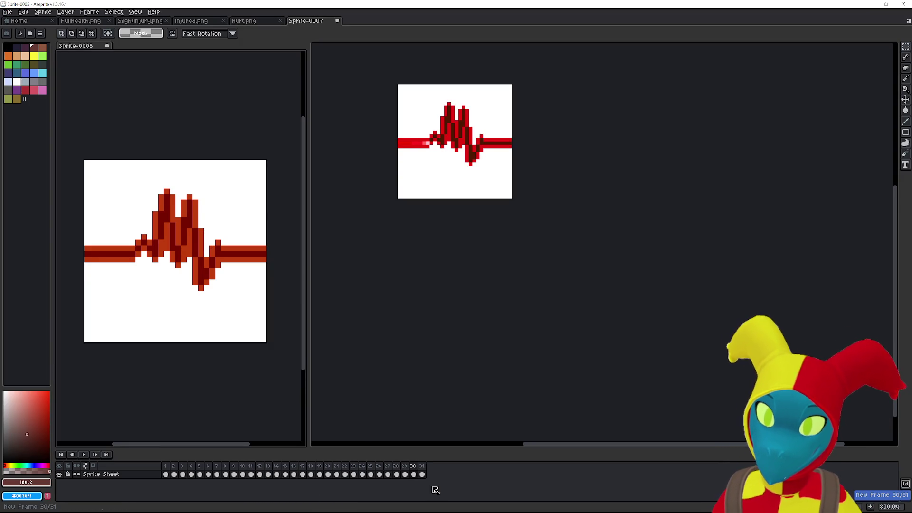
pyautogui.hotkey('ctrl', 'z')
pyautogui.hotkey('ctrl', 'z')
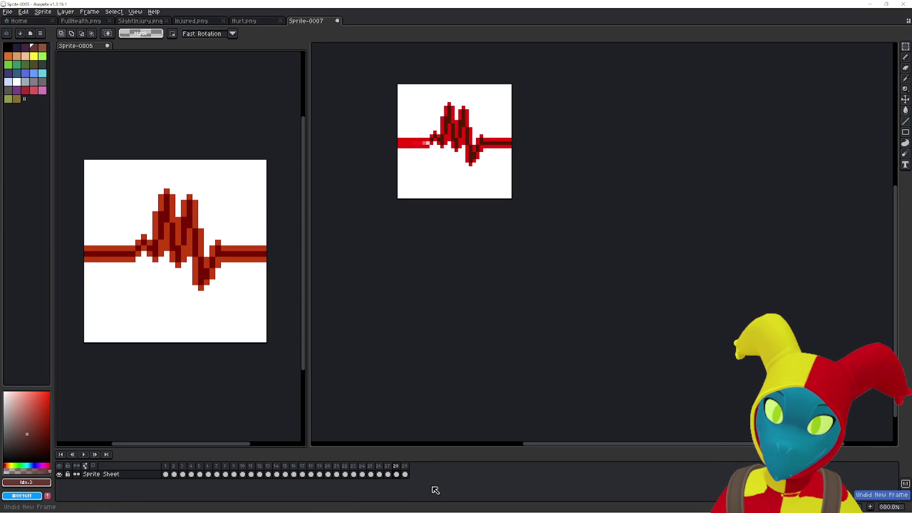
pyautogui.click(396, 474)
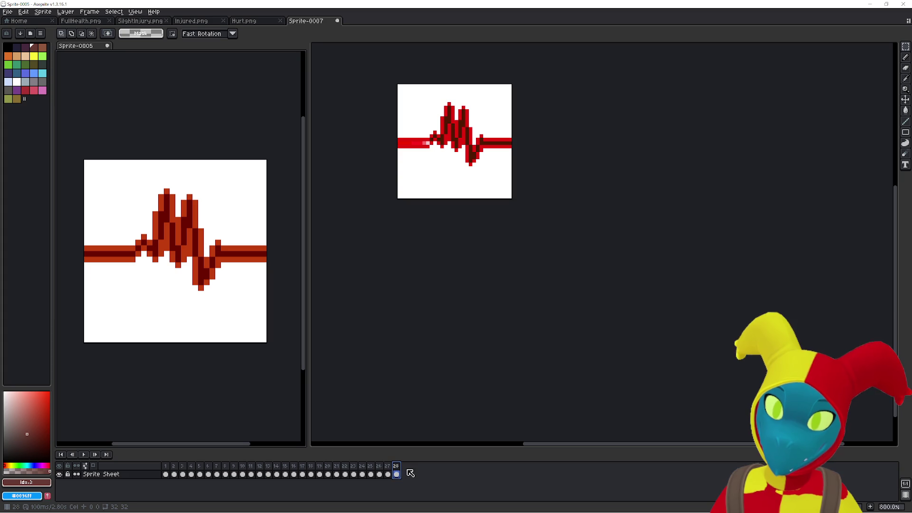
pyautogui.hotkey('alt', 'shift', 'n')
pyautogui.hotkey('alt', 'shift', 'n')
pyautogui.hotkey('alt', 'shift', 'n')
pyautogui.hotkey('alt', 'shift', 'n')
pyautogui.hotkey('alt', 'shift', 'n')
pyautogui.hotkey('alt', 'shift', 'n')
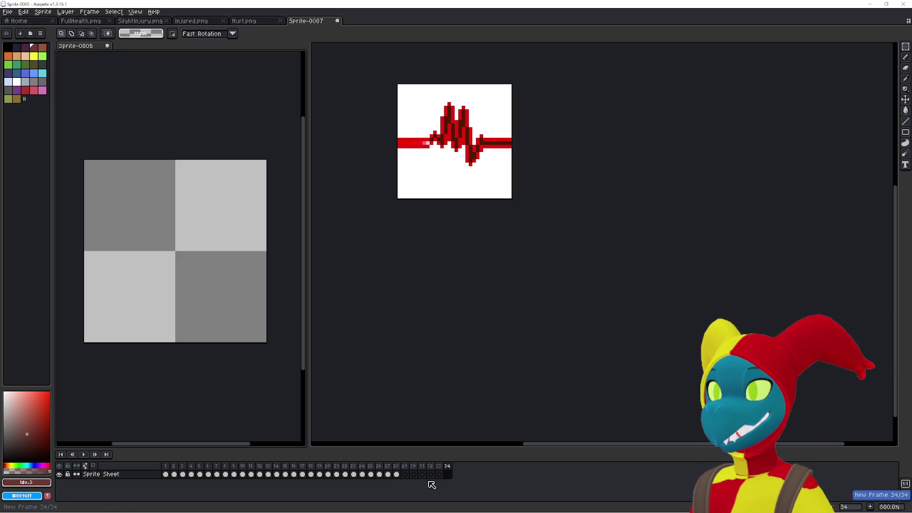
pyautogui.hotkey('alt', 'shift', 'n')
pyautogui.hotkey('alt', 'shift', 'n')
pyautogui.hotkey('alt', 'shift', 'n')
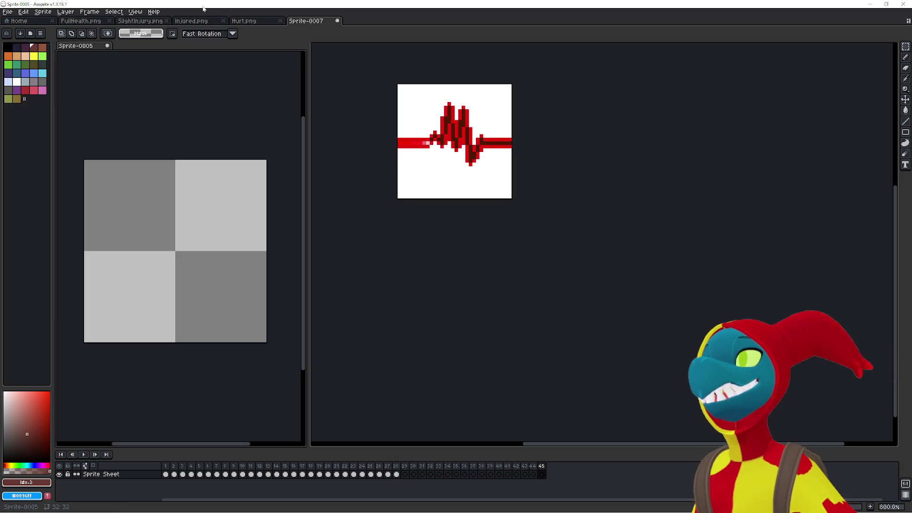
# Check the Hurt.png sprite and return to Sprite-0007.
pyautogui.click(244, 21)
pyautogui.click(312, 22)
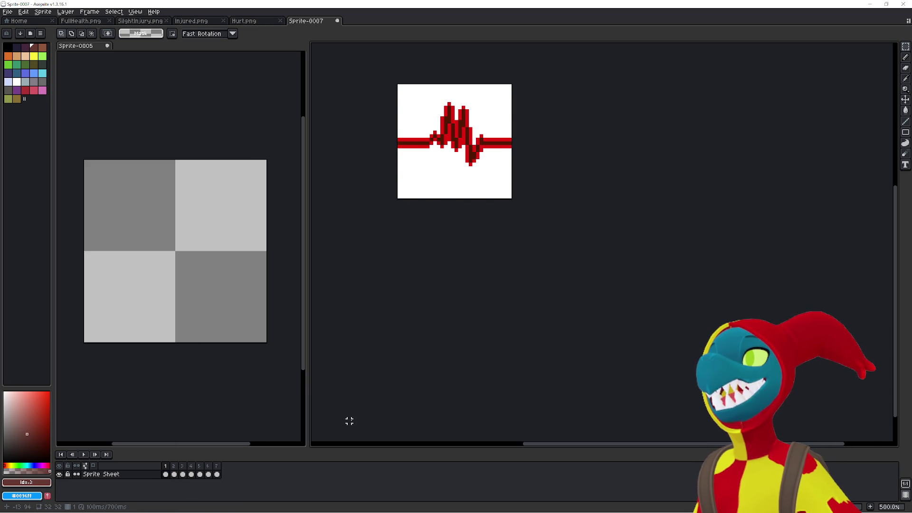
pyautogui.press('Escape')
# Paste the heartbeat into Sprite-0005's current frame and pick up frame 2 of Sprite-0007.
pyautogui.click(222, 418)
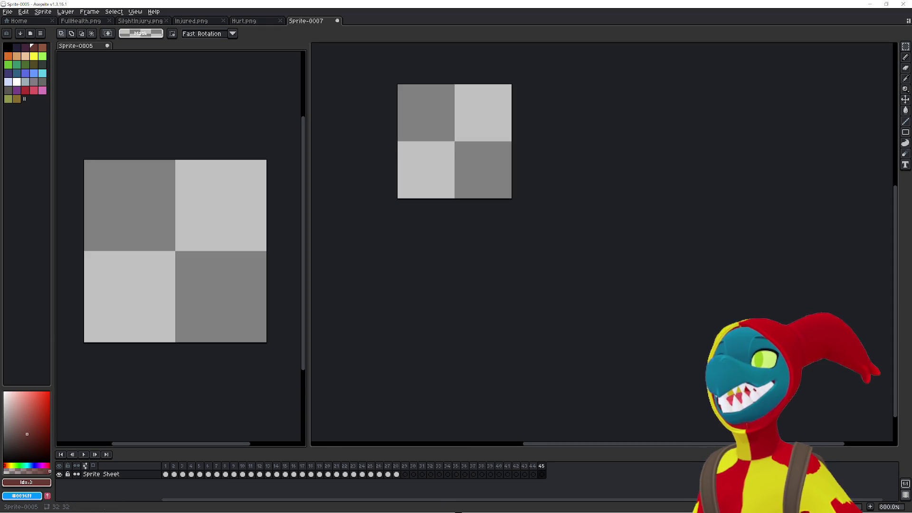
pyautogui.hotkey('ctrl', 'v')
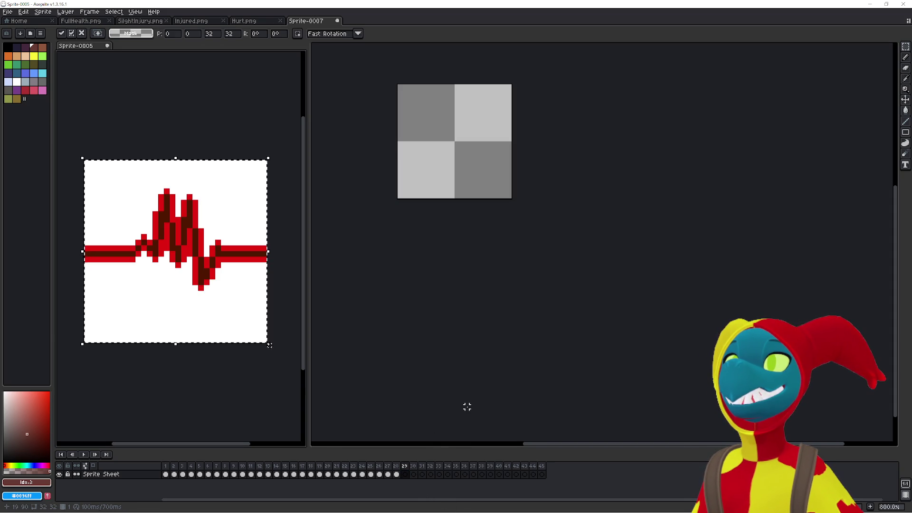
pyautogui.click(460, 388)
pyautogui.click(174, 474)
pyautogui.hotkey('ctrl', 'v')
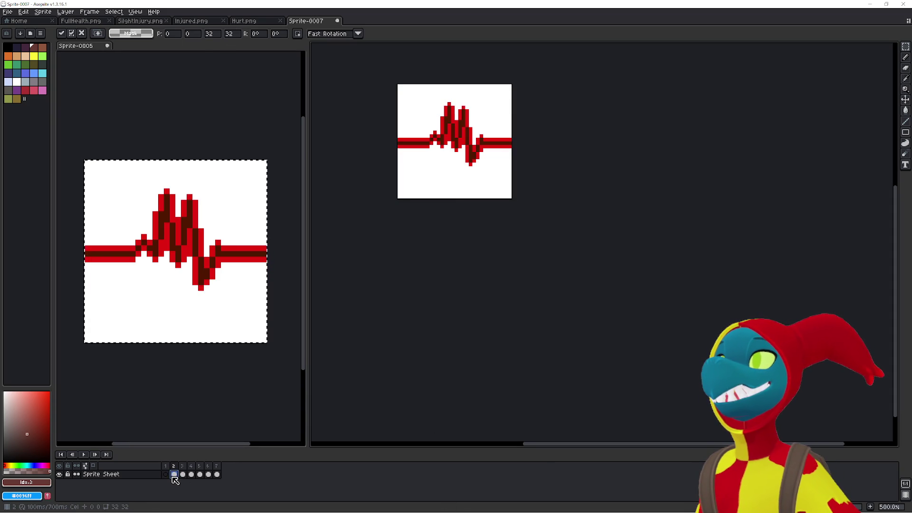
pyautogui.press('Escape')
# Carry Sprite-0007's frame 2 and 3 heartbeats into Sprite-0005 frames 30 and 31.
pyautogui.click(235, 419)
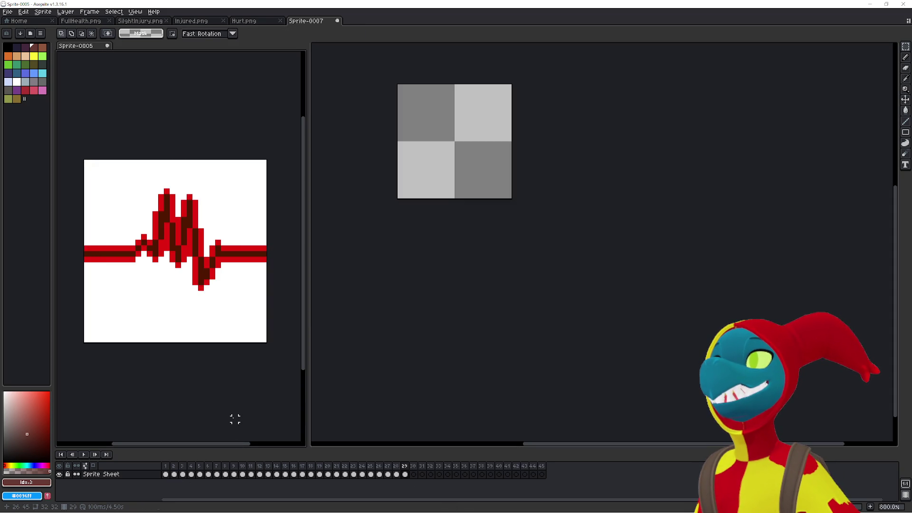
pyautogui.press('Right')
pyautogui.hotkey('ctrl', 'v')
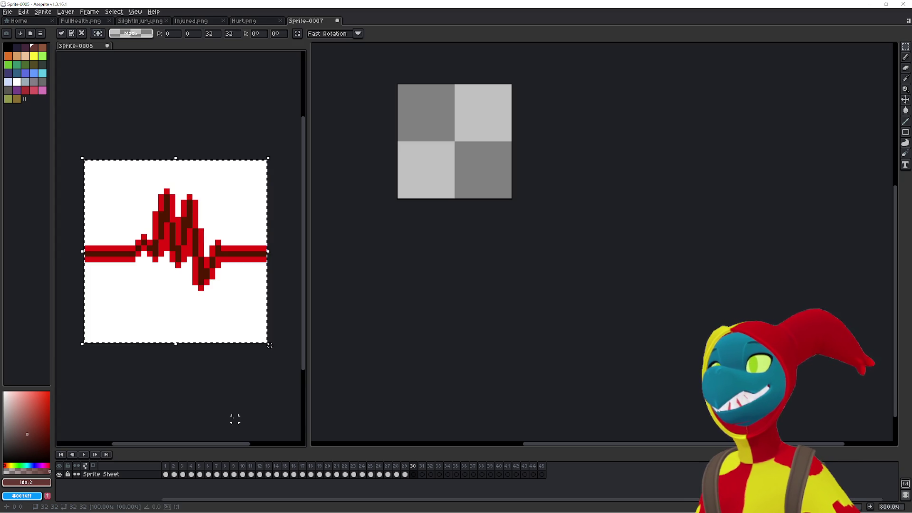
pyautogui.click(413, 392)
pyautogui.press('Right')
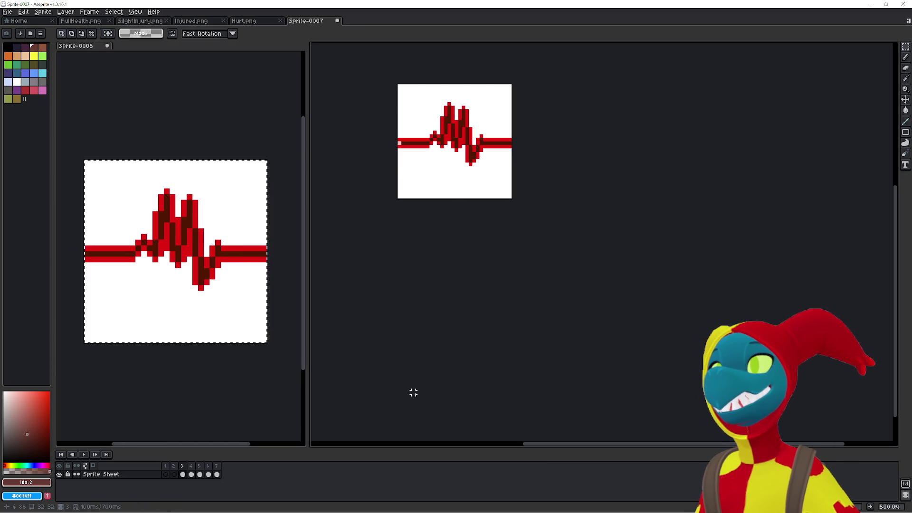
pyautogui.hotkey('ctrl', 'z')
pyautogui.click(217, 411)
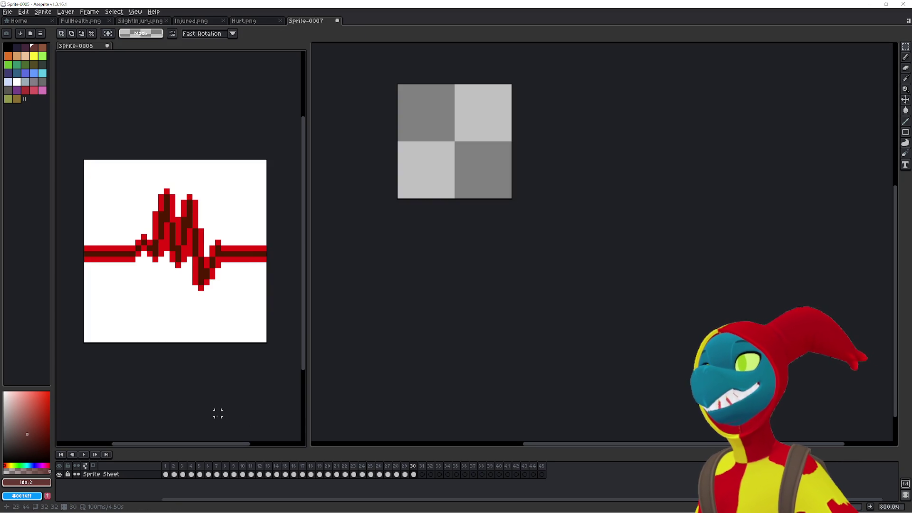
pyautogui.hotkey('ctrl', 'z')
pyautogui.hotkey('ctrl', 'y')
# Carry Sprite-0007's frame 4 heartbeat into Sprite-0005 frame 32.
pyautogui.click(445, 378)
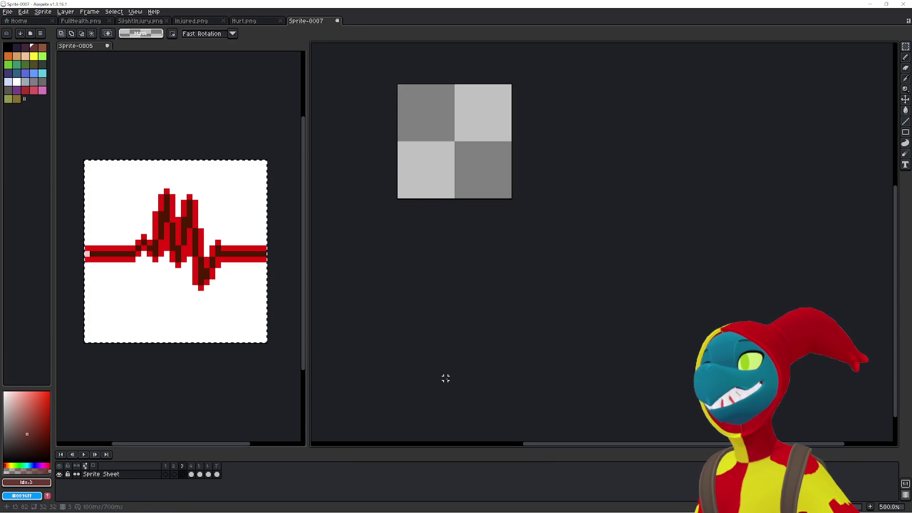
pyautogui.press('Right')
pyautogui.hotkey('ctrl', 'z')
pyautogui.click(205, 414)
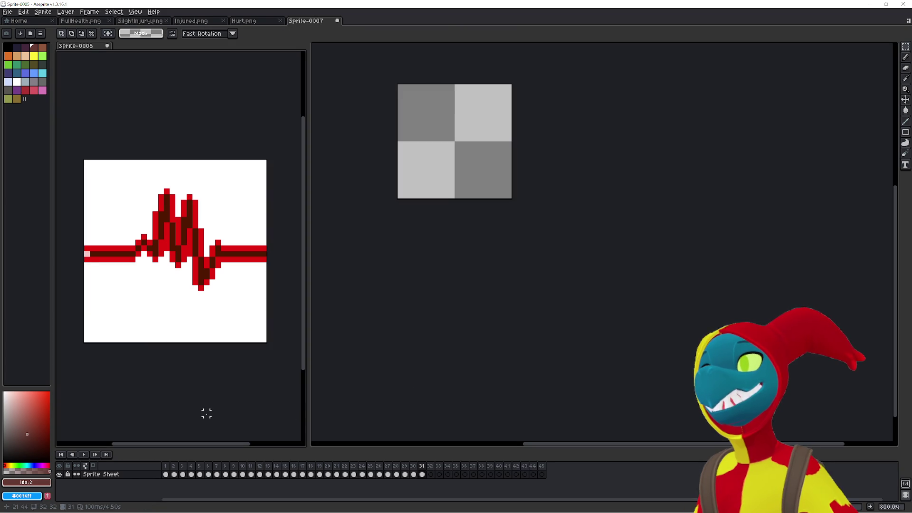
pyautogui.hotkey('ctrl', 'z')
pyautogui.hotkey('ctrl', 'y')
# Add frame 33 to the sprite sheet animation and paste the heartbeat into it.
pyautogui.click(470, 367)
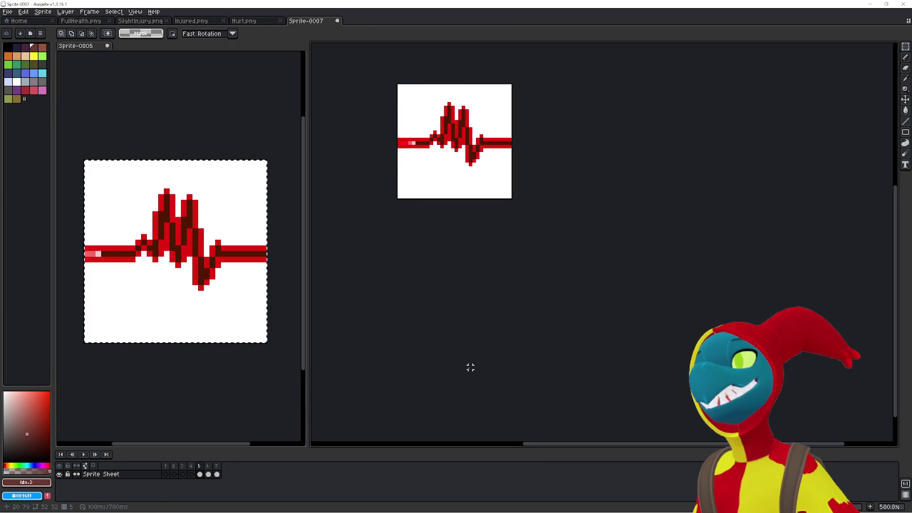
pyautogui.hotkey('ctrl', 'y')
pyautogui.press('Right')
pyautogui.click(280, 373)
pyautogui.press('Right')
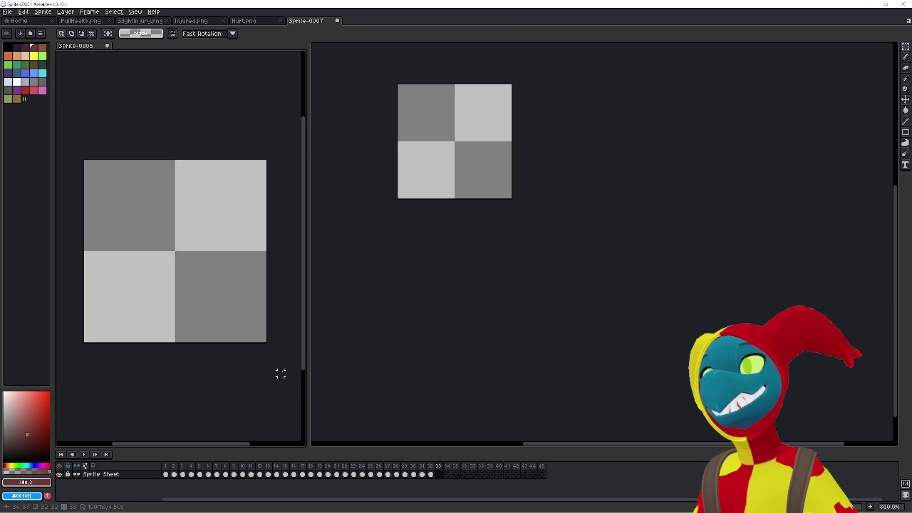
pyautogui.hotkey('ctrl', 'v')
# Copy the next Sprite-0007 heartbeat frame into a new frame 34 and commit it.
pyautogui.click(463, 364)
pyautogui.press('Right')
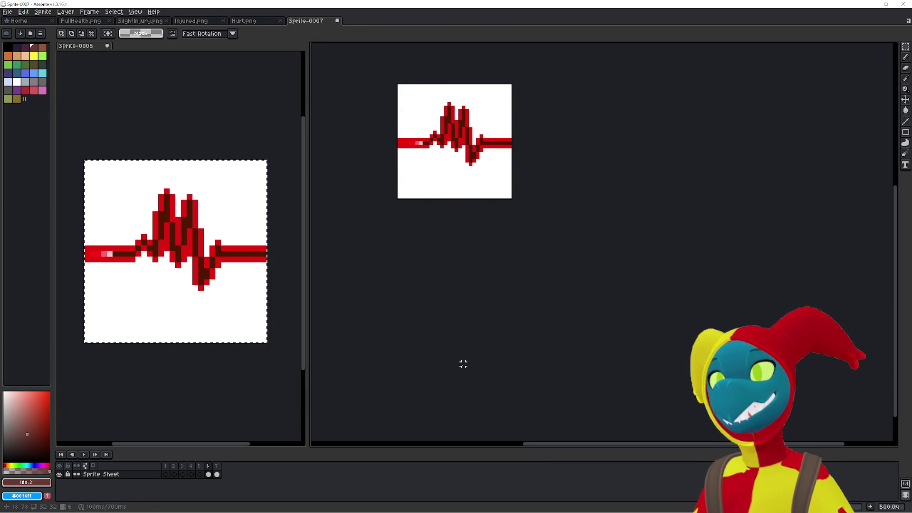
pyautogui.press('Right')
pyautogui.click(234, 389)
pyautogui.press('Right')
pyautogui.hotkey('ctrl', 'v')
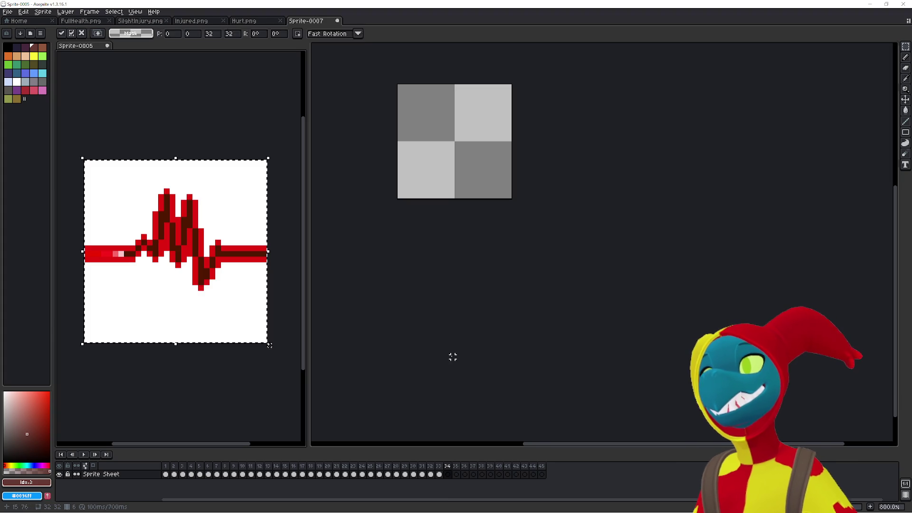
pyautogui.click(223, 397)
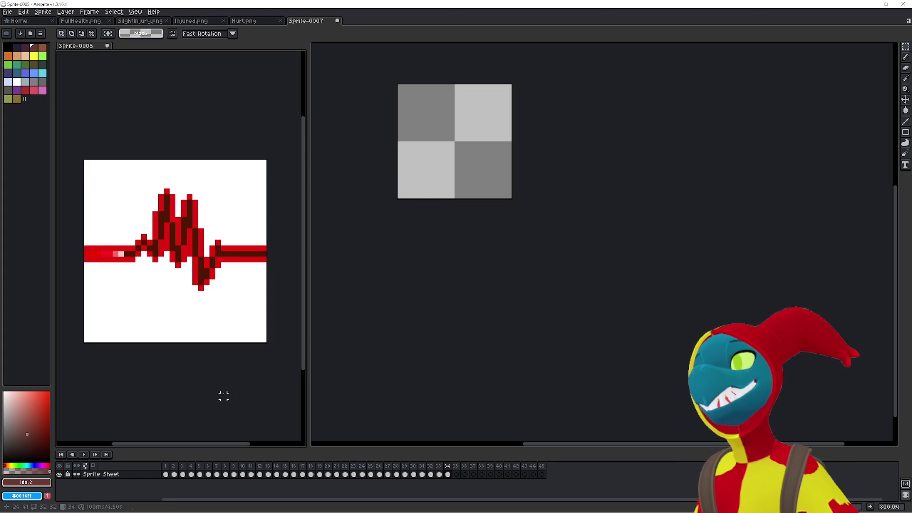
# Add frame 35 holding a pasted, committed heartbeat copy.
pyautogui.press('Right')
pyautogui.hotkey('ctrl', 'v')
pyautogui.click(229, 408)
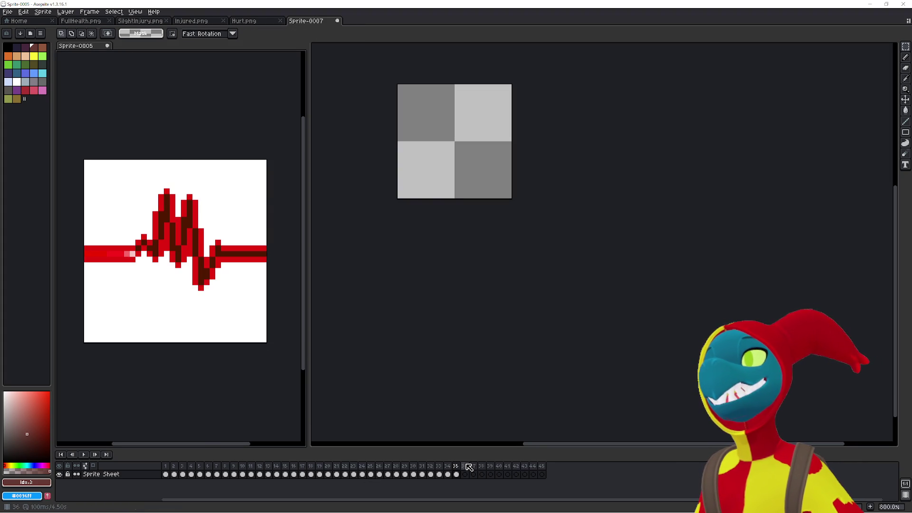
pyautogui.hotkey('alt', 'Tab')
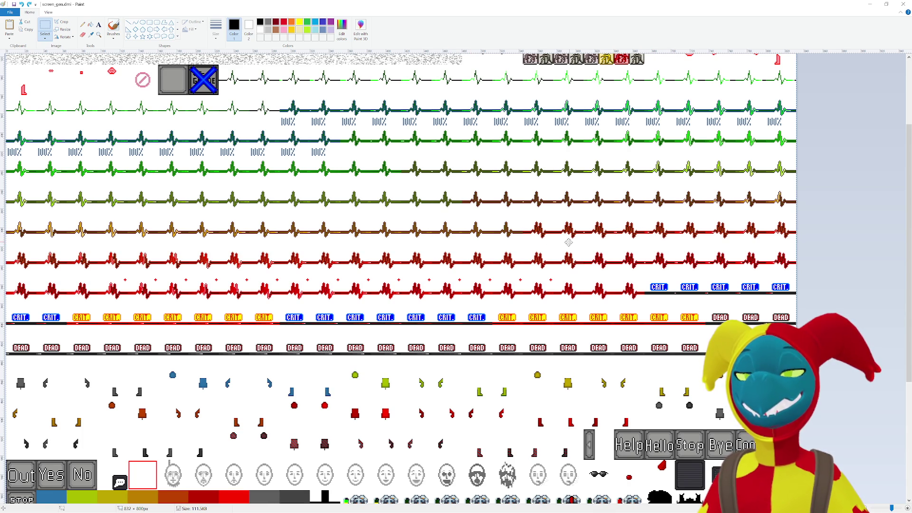
# Leave the screen_gen.dmi sheet in Paint and return to Aseprite.
pyautogui.hotkey('alt', 'Tab')
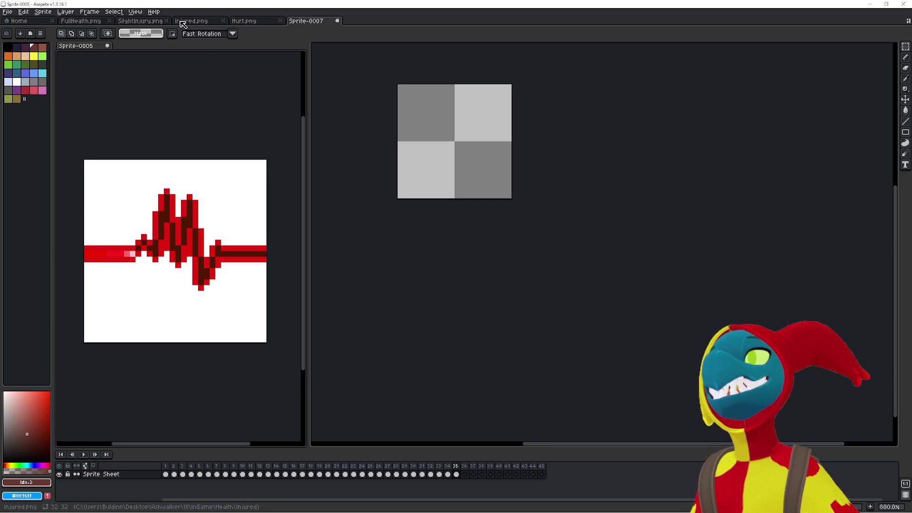
# Preview the Hurt.png animation, then start the sprite sheet animation playing.
pyautogui.click(243, 20)
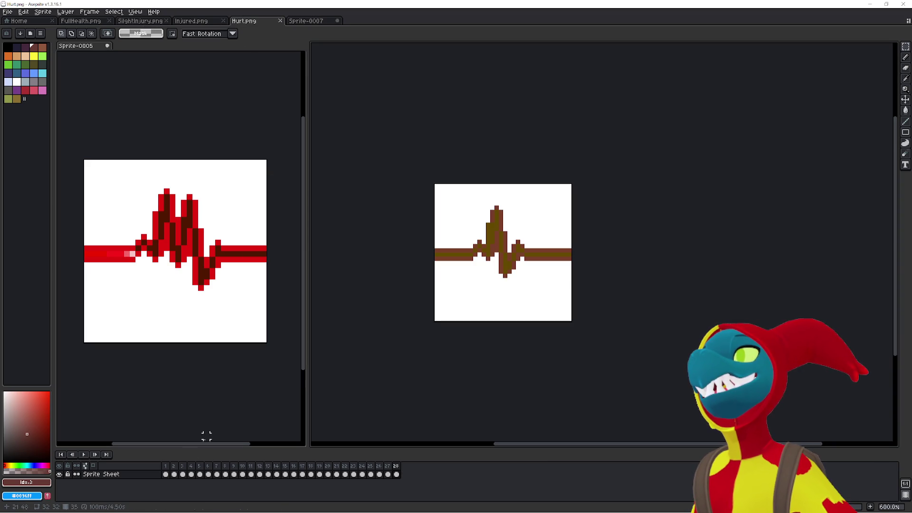
pyautogui.click(85, 454)
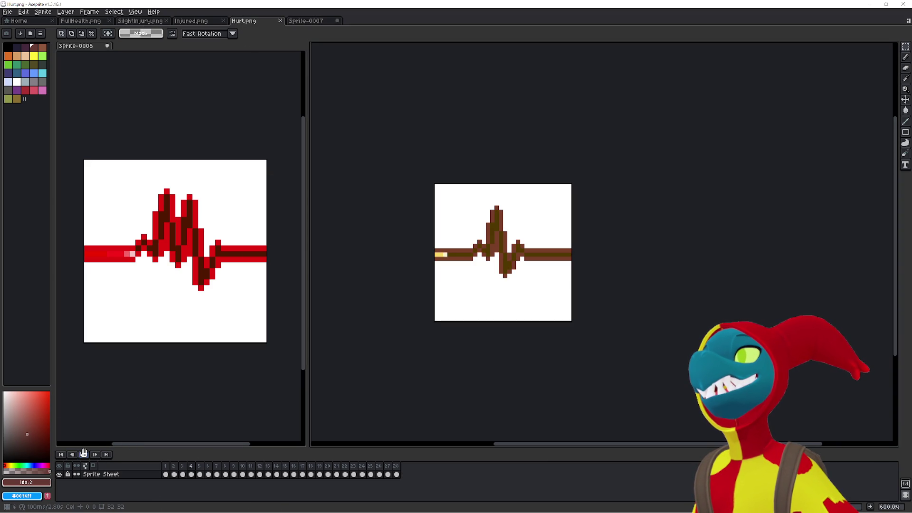
pyautogui.click(84, 454)
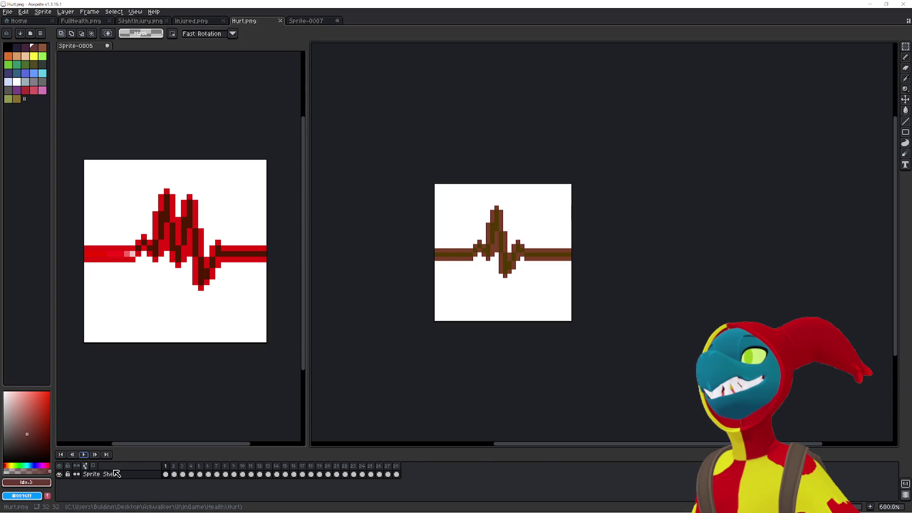
pyautogui.click(158, 386)
pyautogui.click(82, 454)
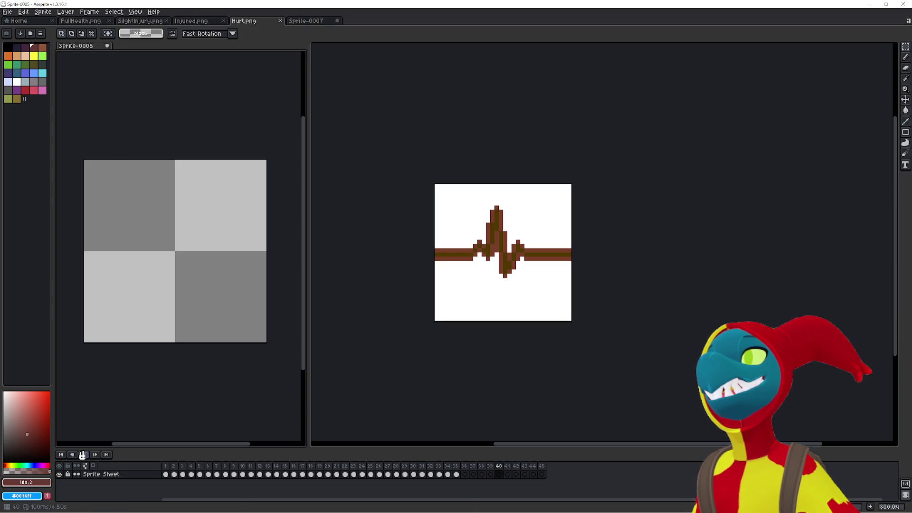
# Delete empty frames 36–45 and play the trimmed 35-frame heartbeat animation.
pyautogui.moveTo(466, 469); pyautogui.dragTo(525, 472)
pyautogui.press('Delete')
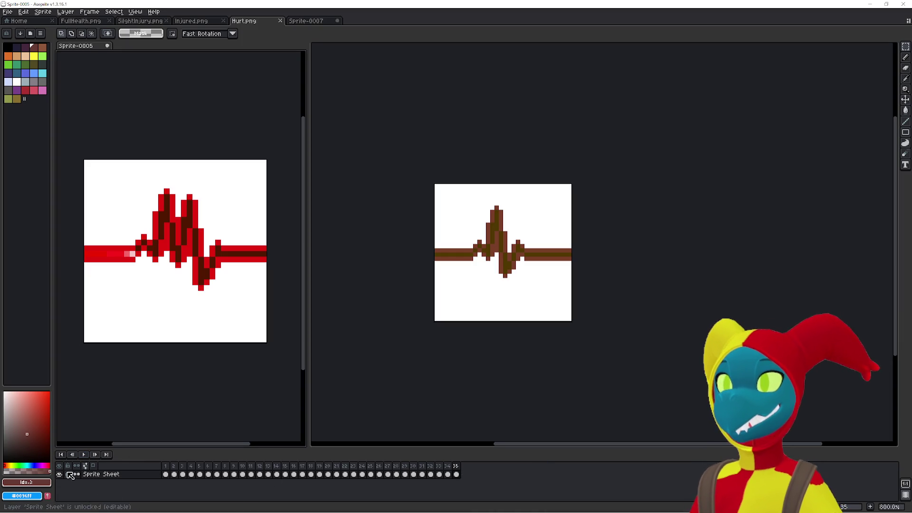
pyautogui.click(82, 454)
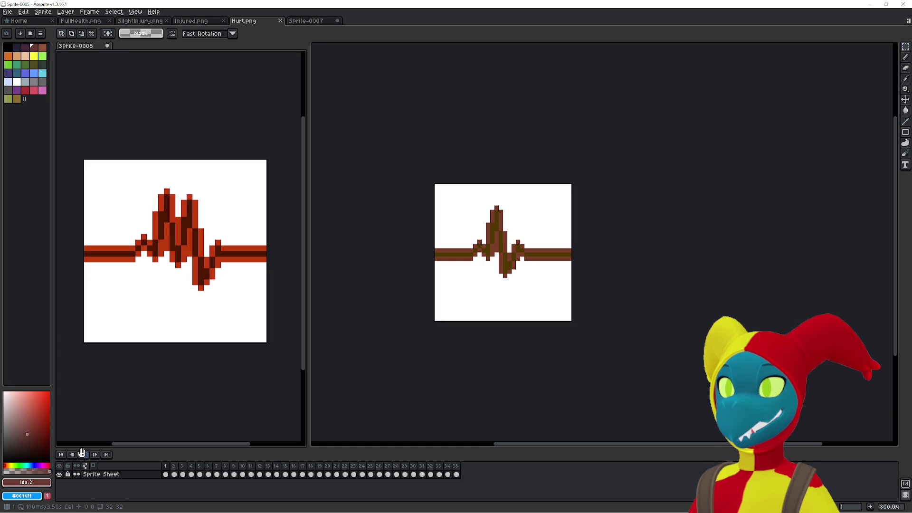
pyautogui.click(82, 454)
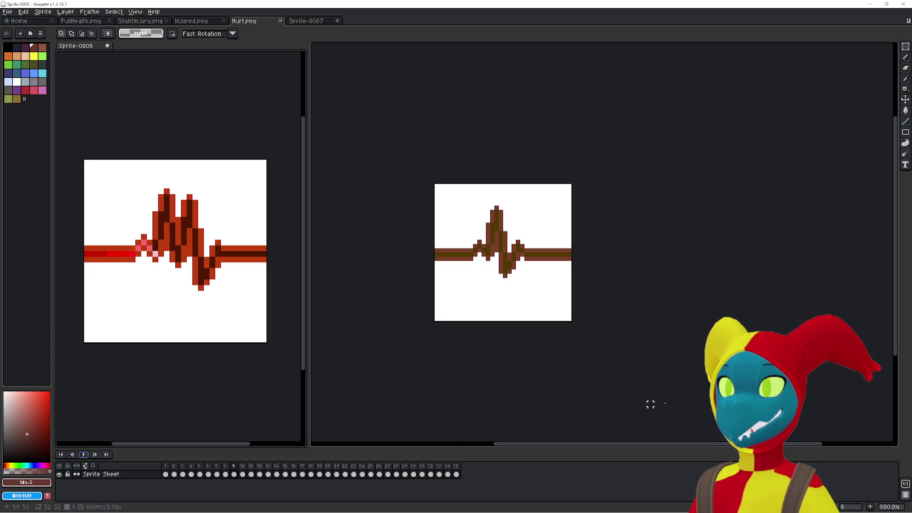
# Check Paint, bring up the empty Sprite-0007, and cancel a started new sprite.
pyautogui.hotkey('alt', 'Tab')
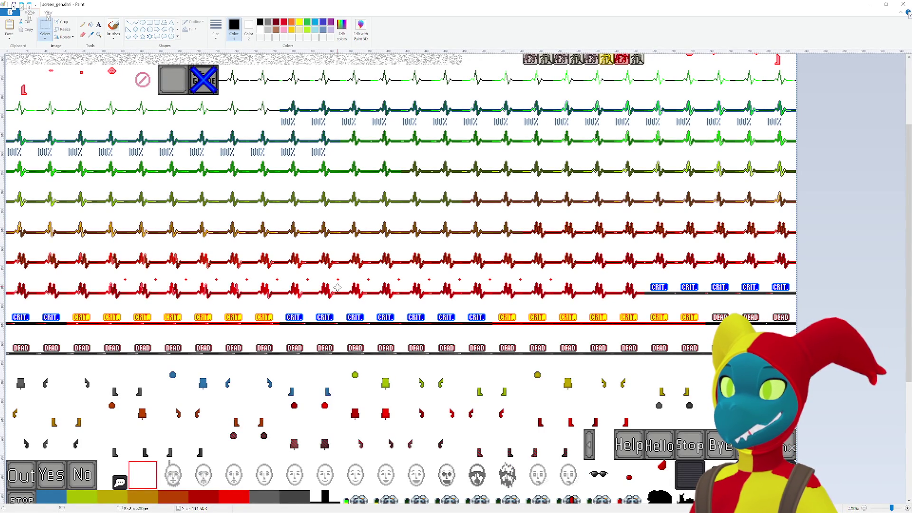
pyautogui.hotkey('alt', 'Tab')
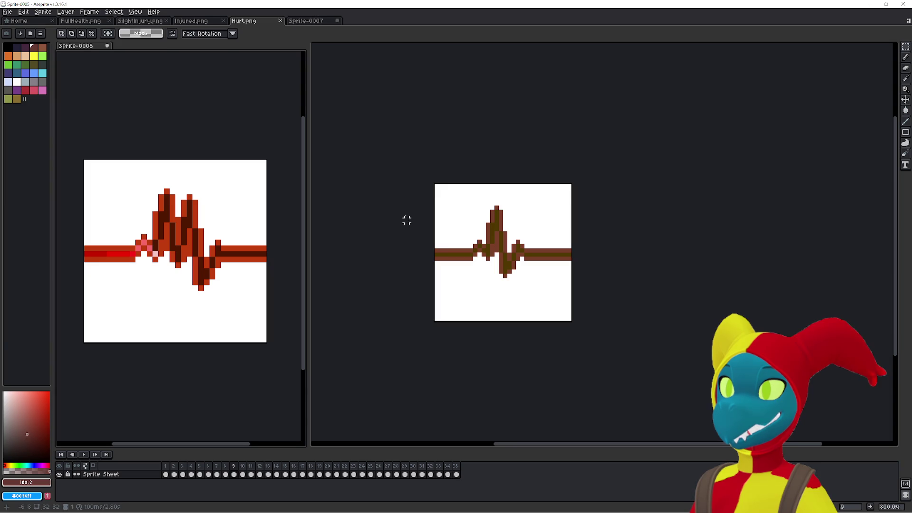
pyautogui.click(325, 22)
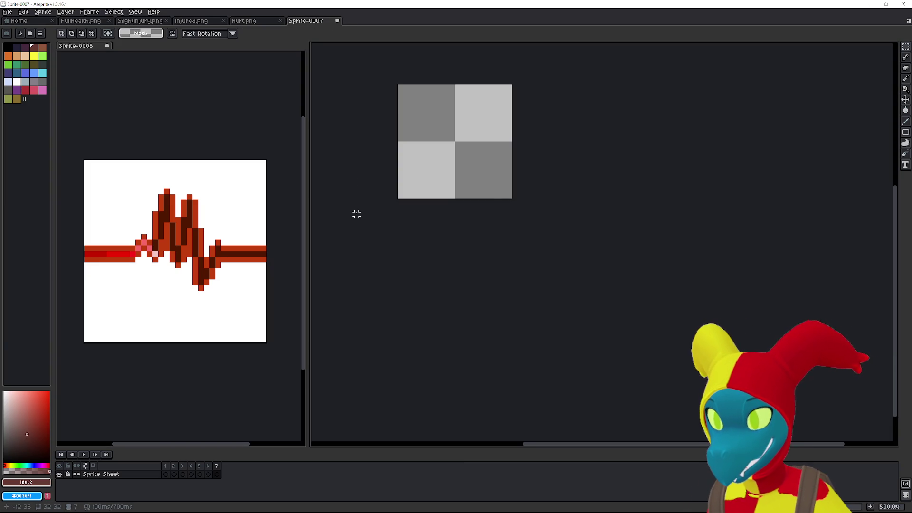
pyautogui.hotkey('ctrl', 'n')
pyautogui.click(480, 325)
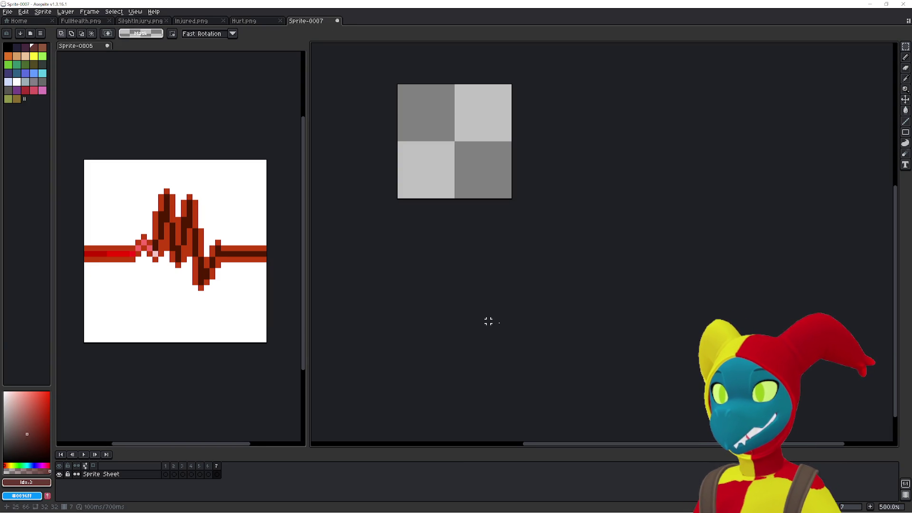
# Paste the copied heartbeat into Sprite-0007, commit it, then delete it again.
pyautogui.hotkey('alt', 'Tab')
pyautogui.click(481, 224)
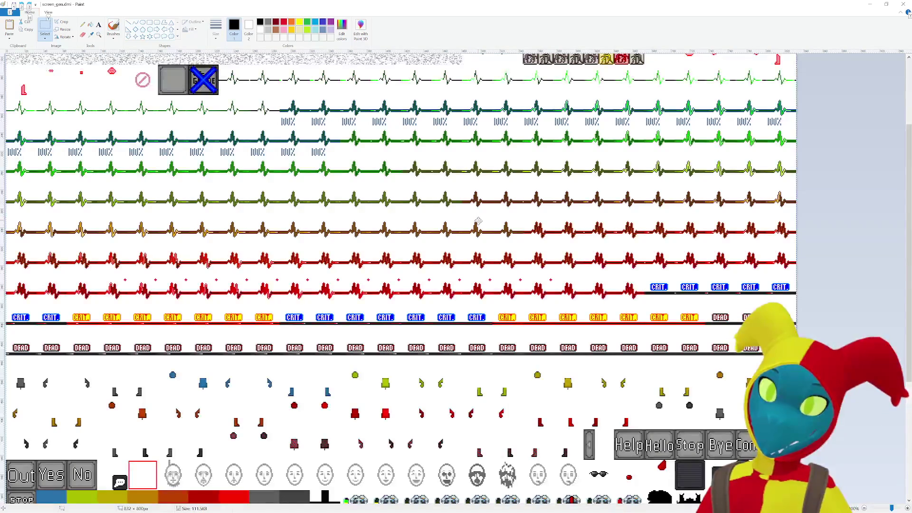
pyautogui.hotkey('alt', 'Tab')
pyautogui.hotkey('ctrl', 'v')
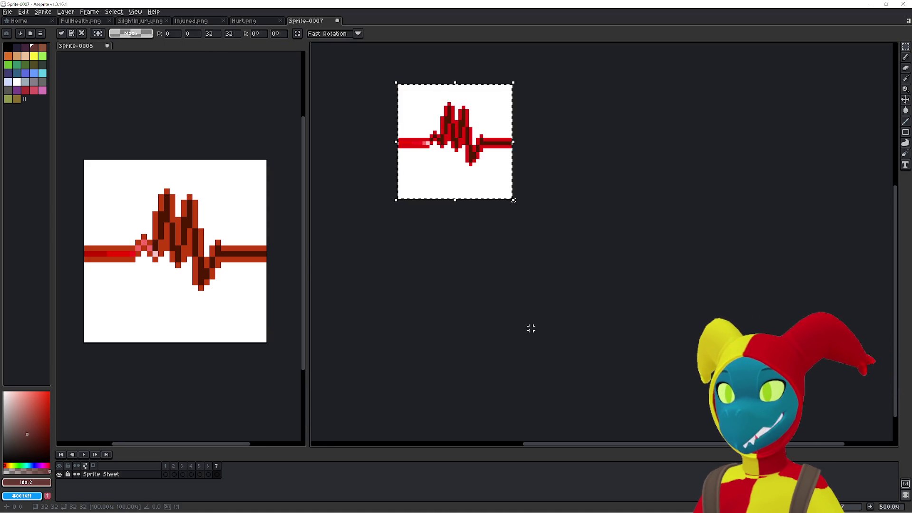
pyautogui.click(476, 332)
pyautogui.press('Delete')
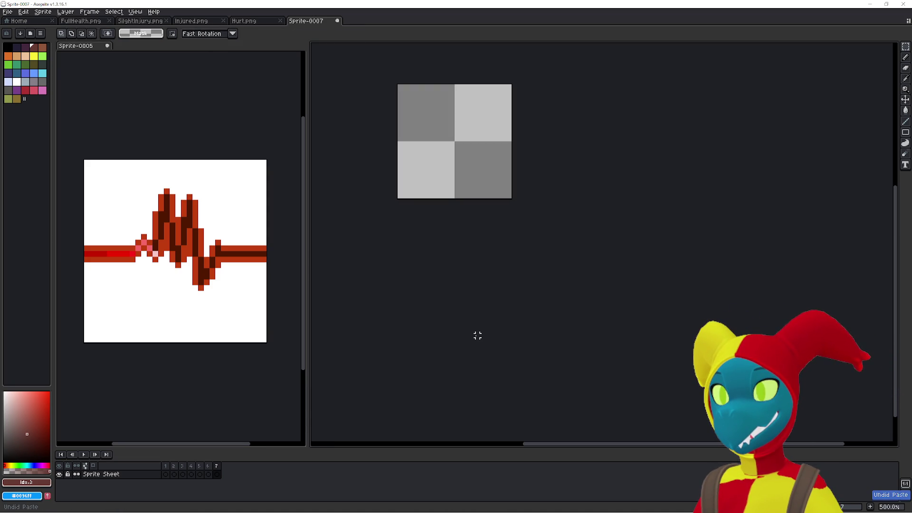
# Paste the gas-mask image from Paint into Sprite-0007 and discard it.
pyautogui.hotkey('alt', 'Tab')
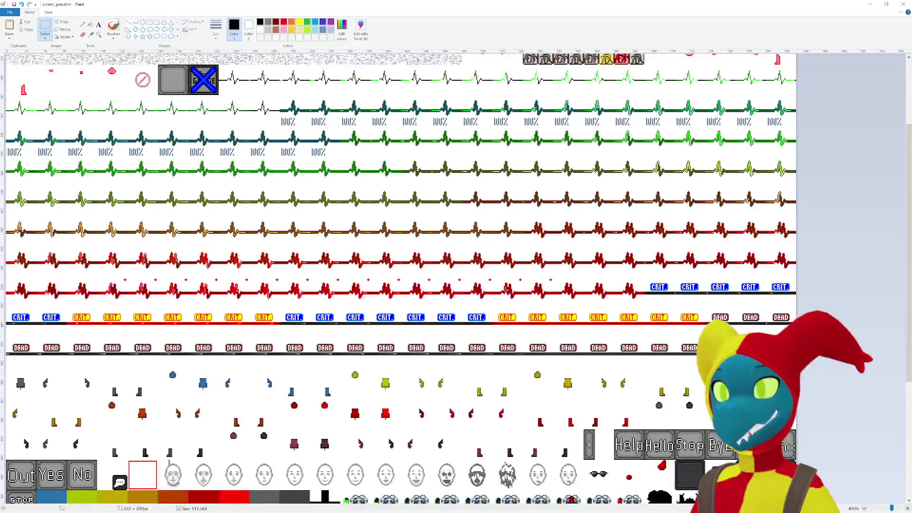
pyautogui.hotkey('alt', 'Tab')
pyautogui.hotkey('ctrl', 'v')
pyautogui.press('Escape')
# Create a transparent 832×800 sprite and paste the full heartbeat sprite sheet into it.
pyautogui.hotkey('ctrl', 'n')
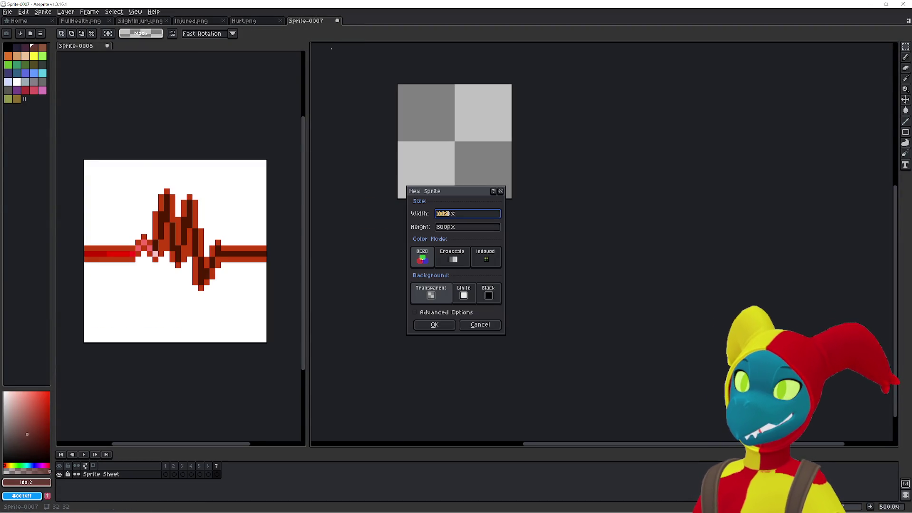
pyautogui.press('Return')
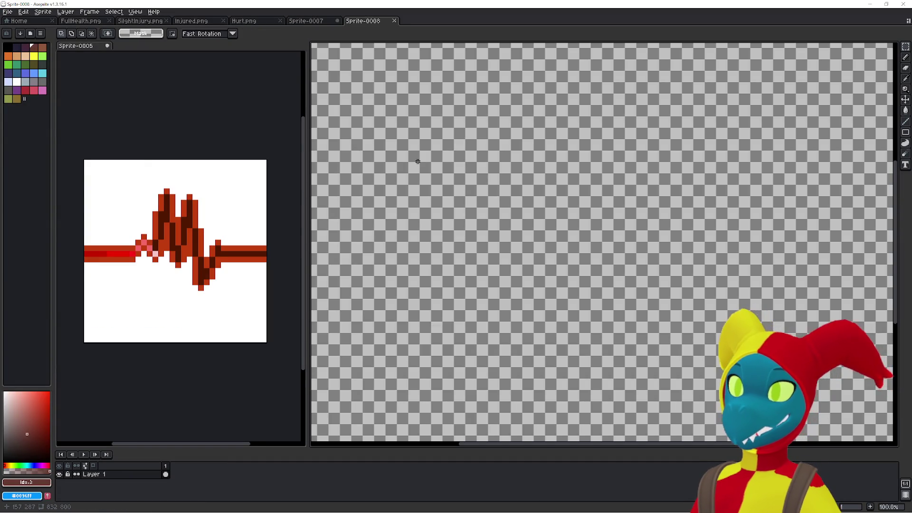
pyautogui.hotkey('ctrl', 'v')
pyautogui.scroll(-1, 432, 115)
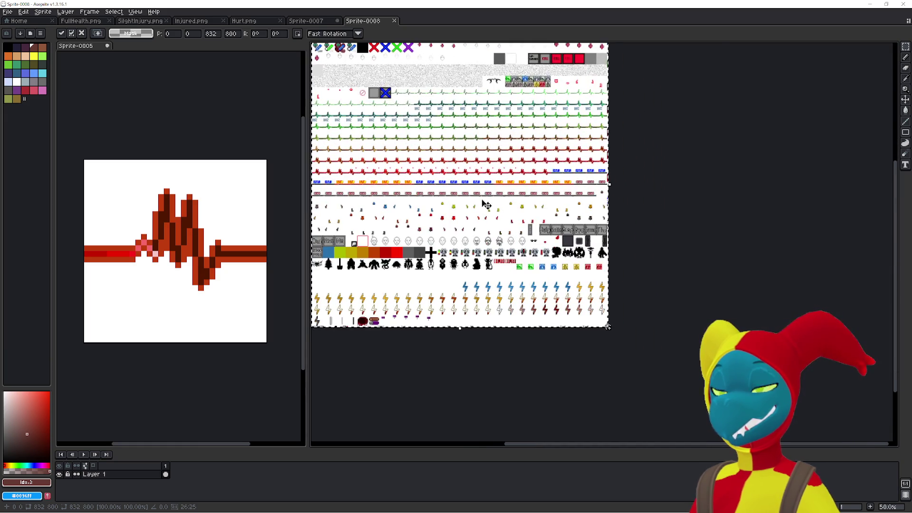
pyautogui.press('Return')
pyautogui.scroll(1, 486, 204)
pyautogui.moveTo(485, 204); pyautogui.dragTo(558, 275)
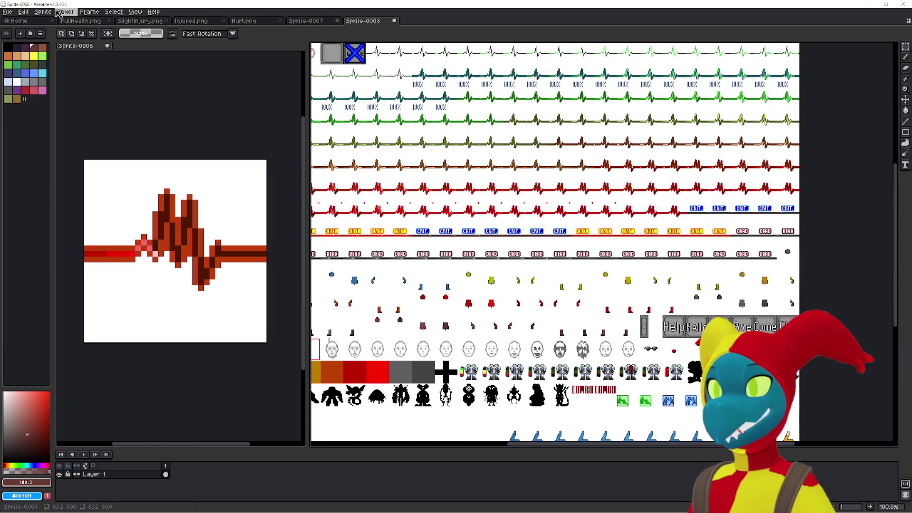
# Bring up Import Sprite Sheet from the File menu's Import submenu.
pyautogui.click(8, 11)
pyautogui.moveTo(45, 90)
pyautogui.click(133, 90)
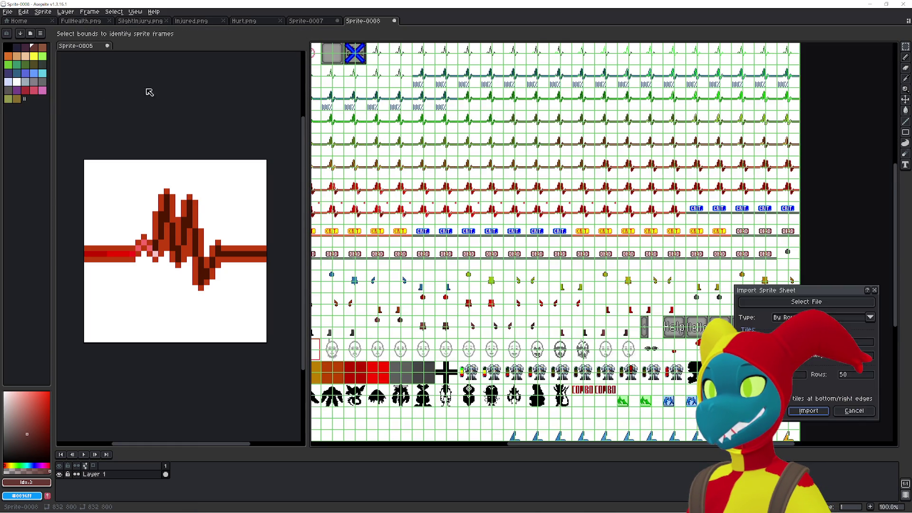
# Set the sprite-sheet import type to Horizontal Strip with a Y offset of 480.
pyautogui.click(806, 302)
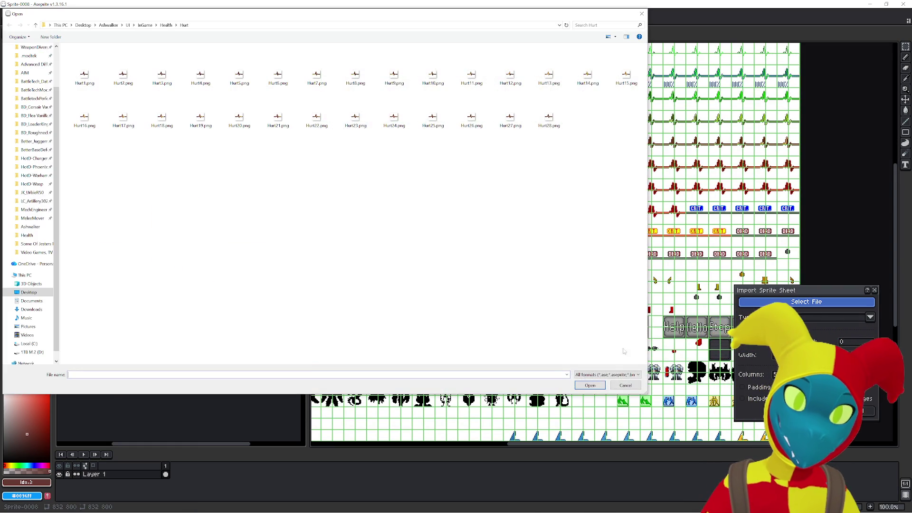
pyautogui.click(625, 385)
pyautogui.click(813, 329)
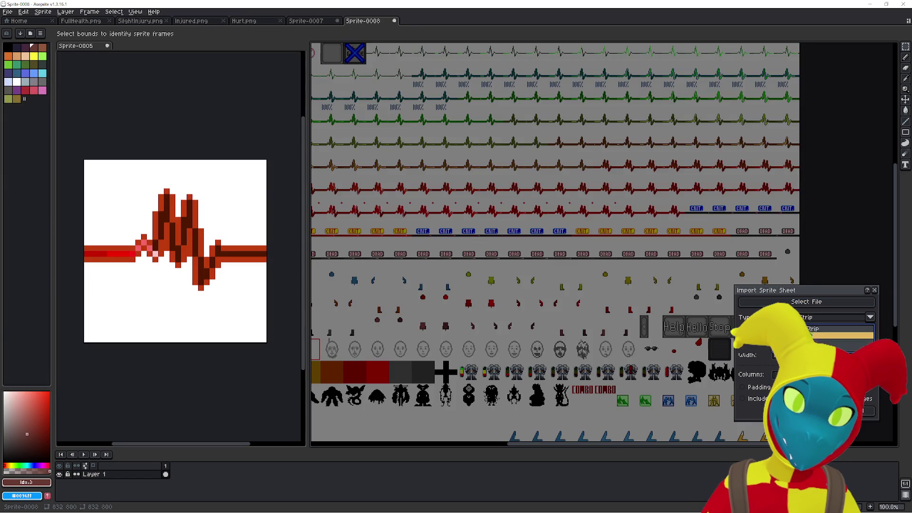
pyautogui.click(779, 355)
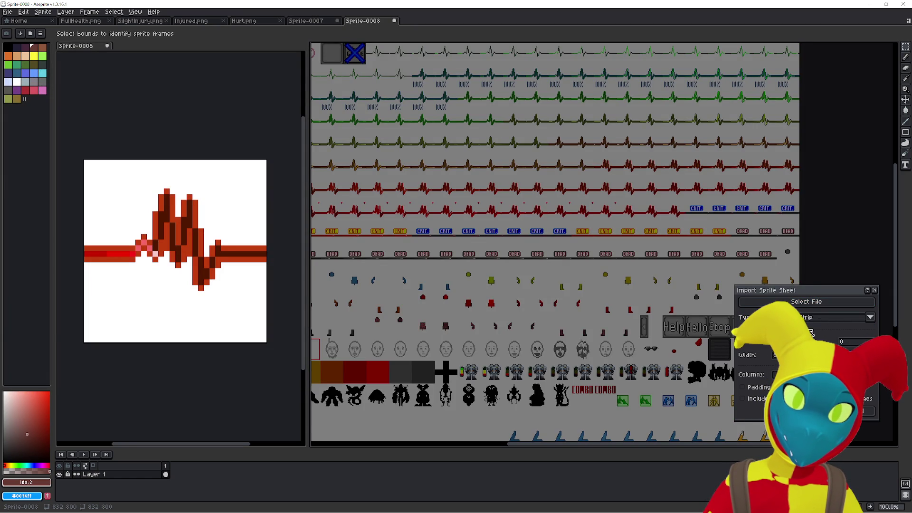
pyautogui.scroll(-1, 469, 224)
pyautogui.scroll(-1, 470, 223)
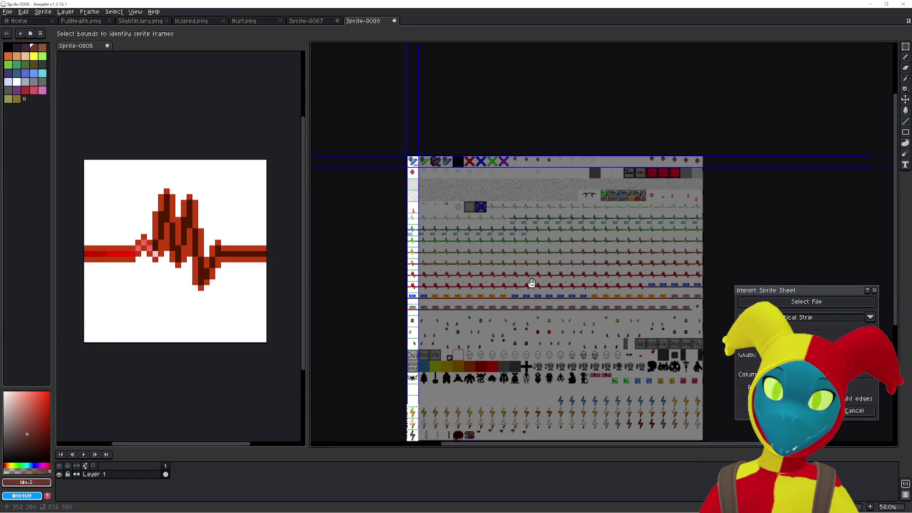
pyautogui.click(805, 319)
pyautogui.click(796, 330)
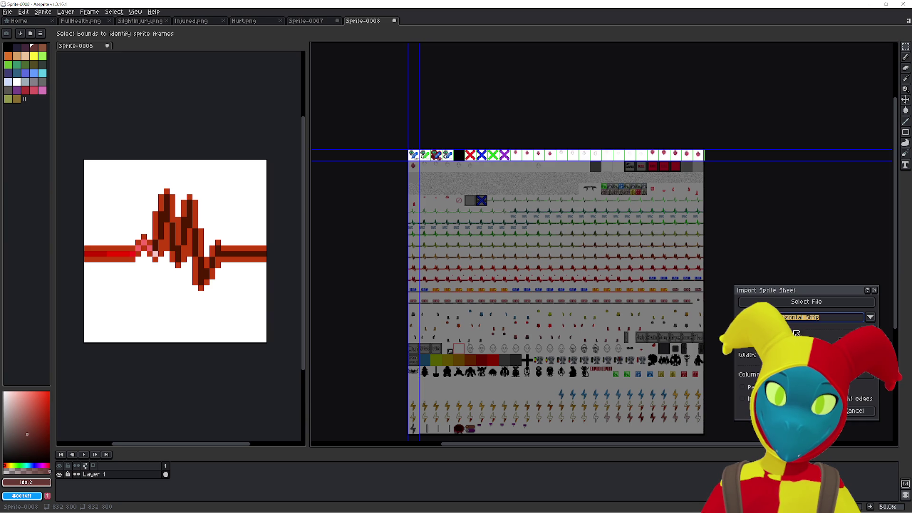
pyautogui.click(842, 341)
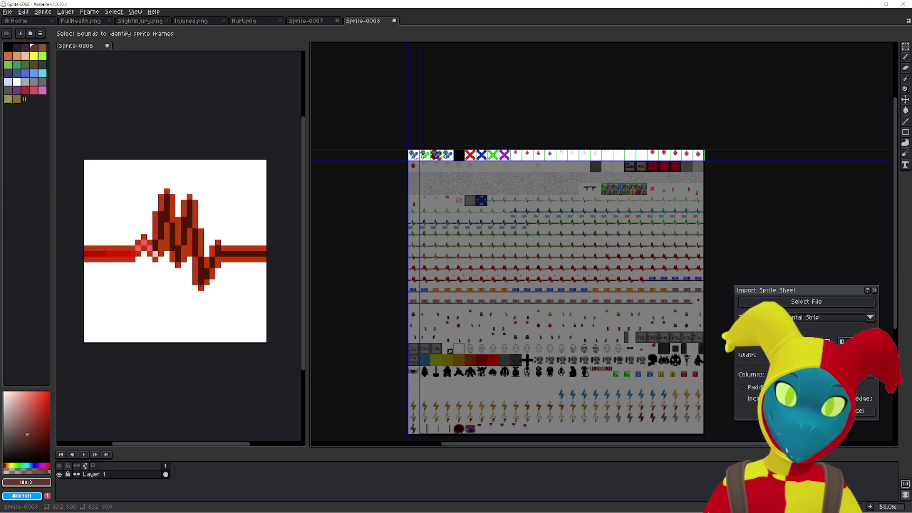
pyautogui.write('480')
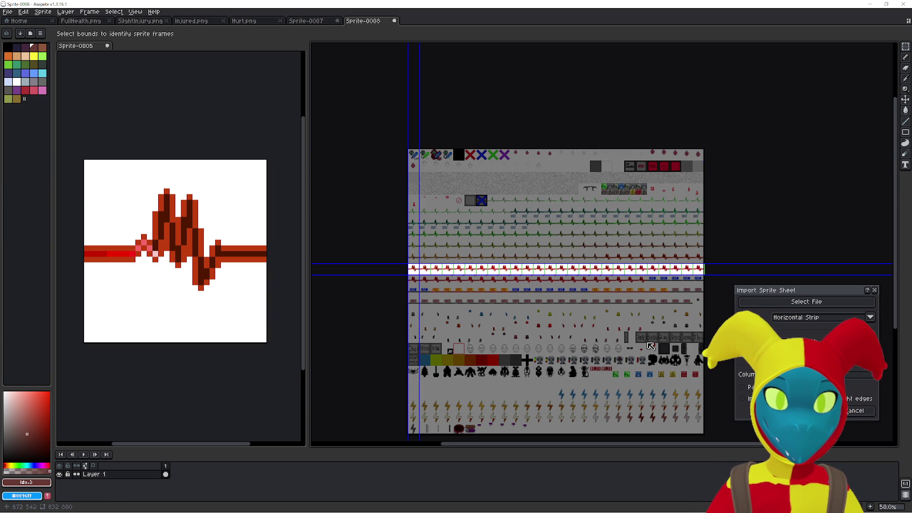
# Adjust the frame height, inspect the outlined red heartbeat row, then cancel and show Sprite-0007.
pyautogui.scroll(4, 619, 277)
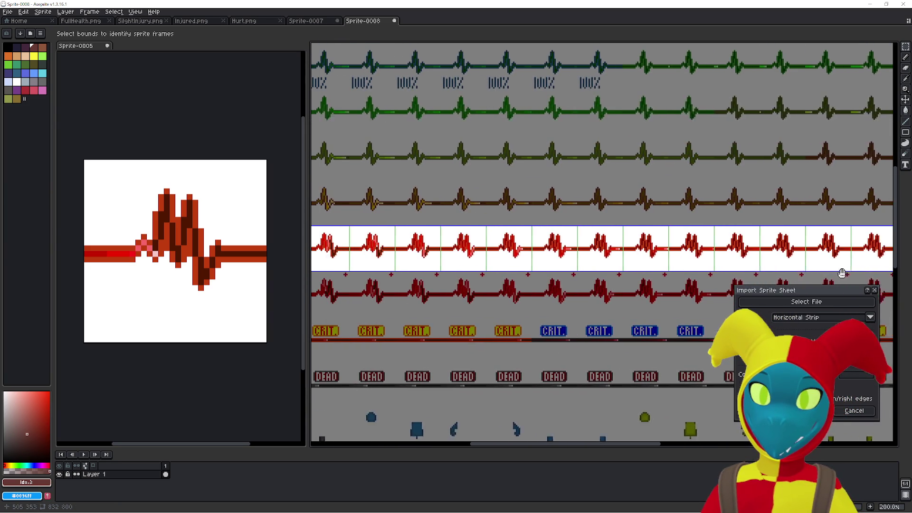
pyautogui.moveTo(515, 264); pyautogui.dragTo(479, 295)
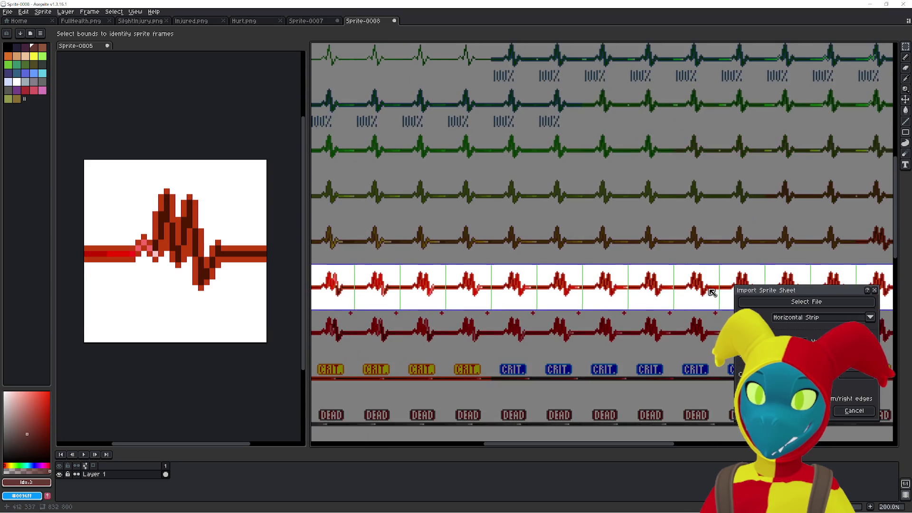
pyautogui.scroll(2, 550, 281)
pyautogui.scroll(-2, 460, 256)
pyautogui.moveTo(460, 257); pyautogui.dragTo(464, 266)
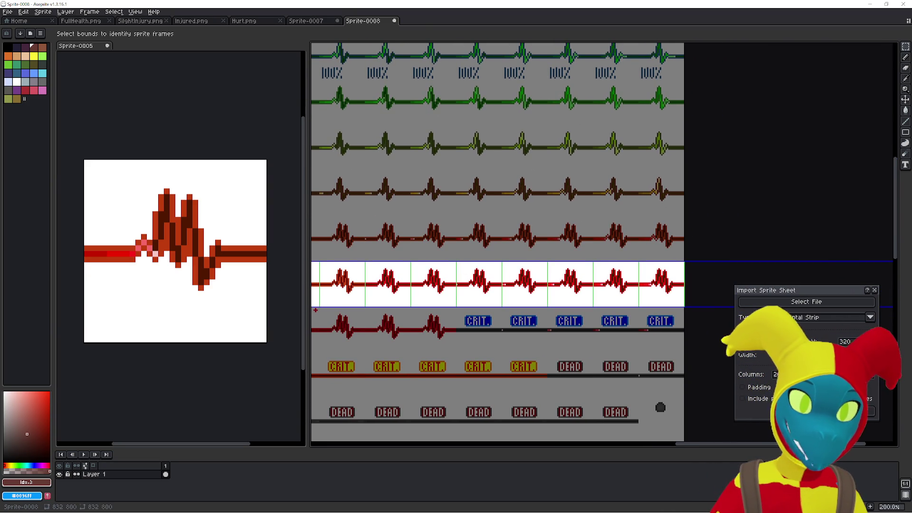
pyautogui.click(839, 341)
pyautogui.press('Tab')
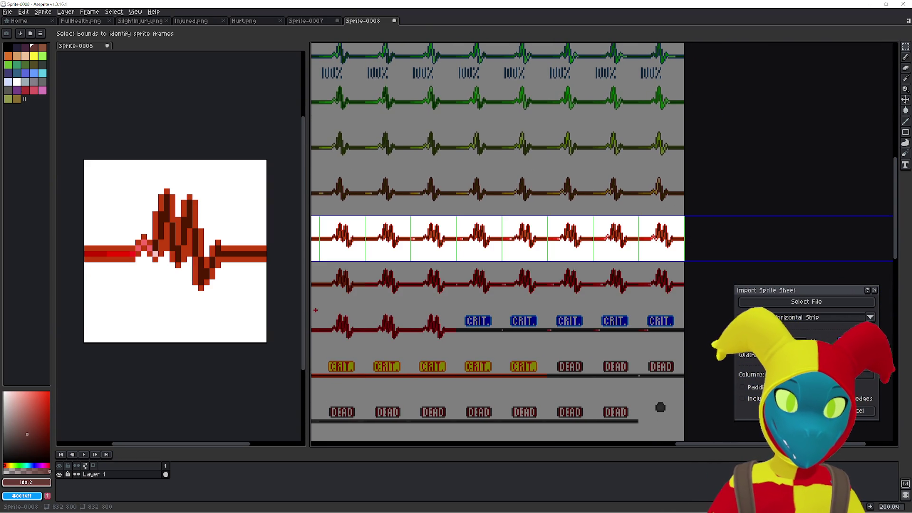
pyautogui.moveTo(422, 254); pyautogui.dragTo(643, 250)
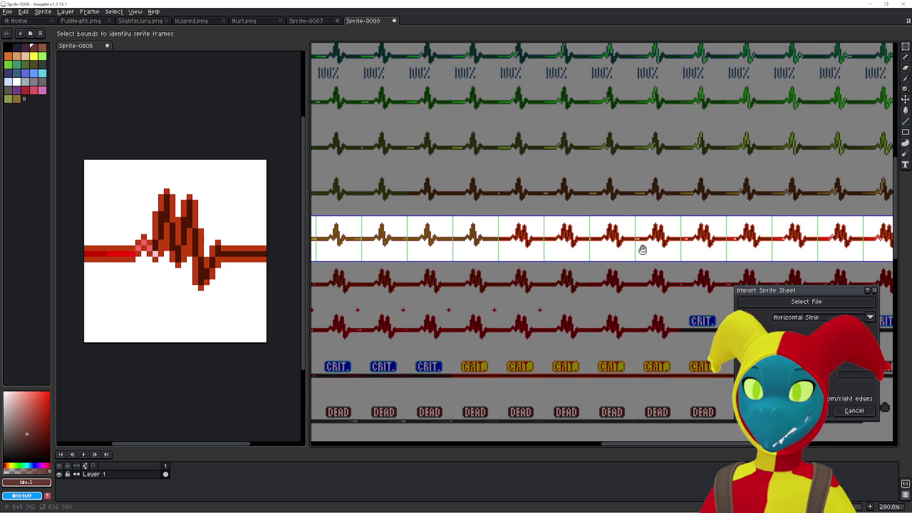
pyautogui.moveTo(567, 250)
pyautogui.mouseDown()
pyautogui.moveTo(539, 238)
pyautogui.moveTo(451, 242)
pyautogui.moveTo(465, 178)
pyautogui.mouseUp()
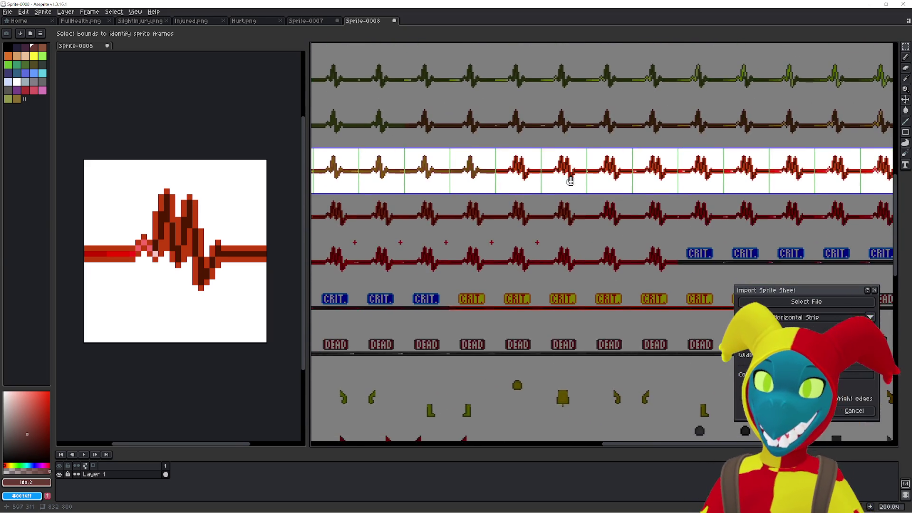
pyautogui.moveTo(484, 216)
pyautogui.mouseDown()
pyautogui.moveTo(444, 204)
pyautogui.moveTo(570, 222)
pyautogui.mouseUp()
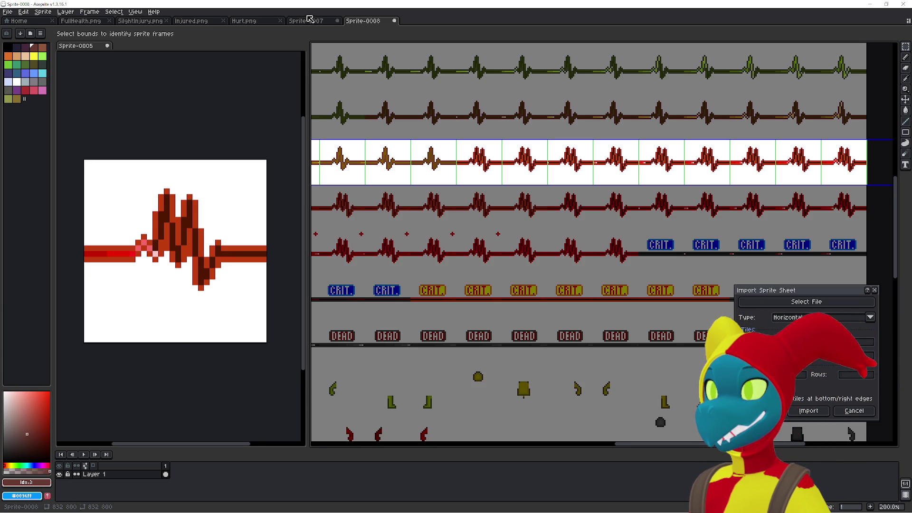
pyautogui.click(853, 410)
pyautogui.click(314, 21)
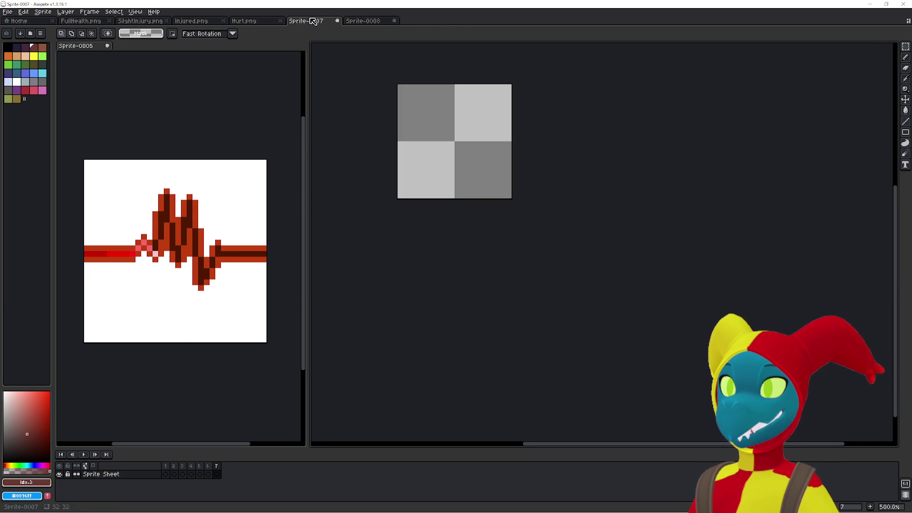
# Play the Sprite-0005 heartbeat preview, then pan across Sprite-0008's health sprite rows.
pyautogui.click(240, 77)
pyautogui.press('Return')
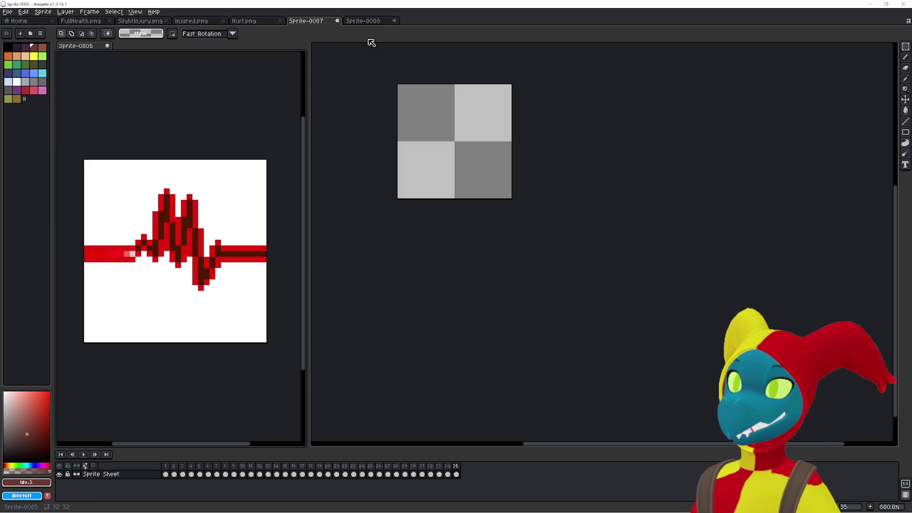
pyautogui.click(363, 21)
pyautogui.moveTo(784, 212); pyautogui.dragTo(726, 229)
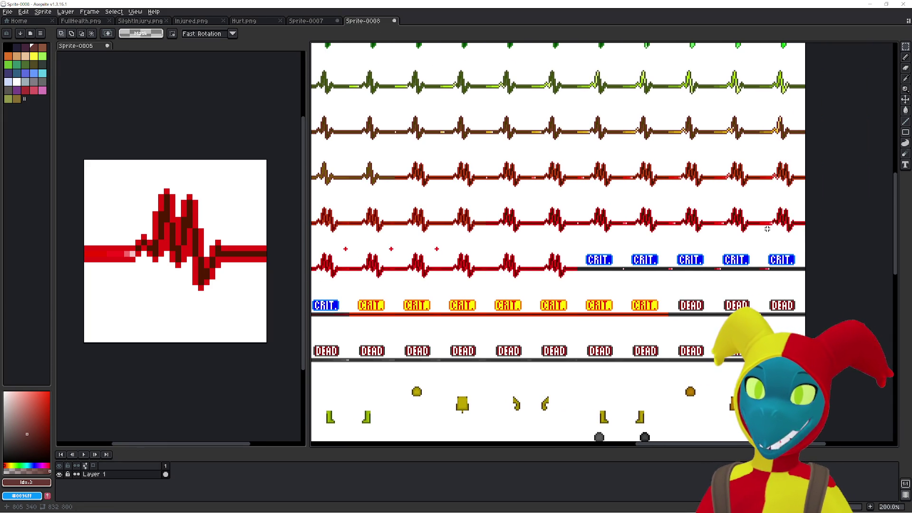
pyautogui.moveTo(456, 233)
pyautogui.mouseDown()
pyautogui.moveTo(671, 226)
pyautogui.moveTo(612, 236)
pyautogui.mouseUp()
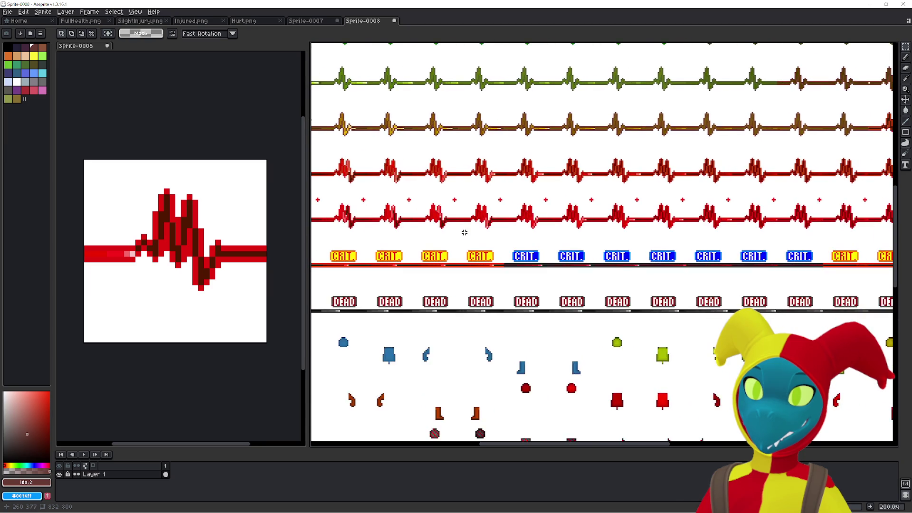
pyautogui.scroll(-1, 612, 236)
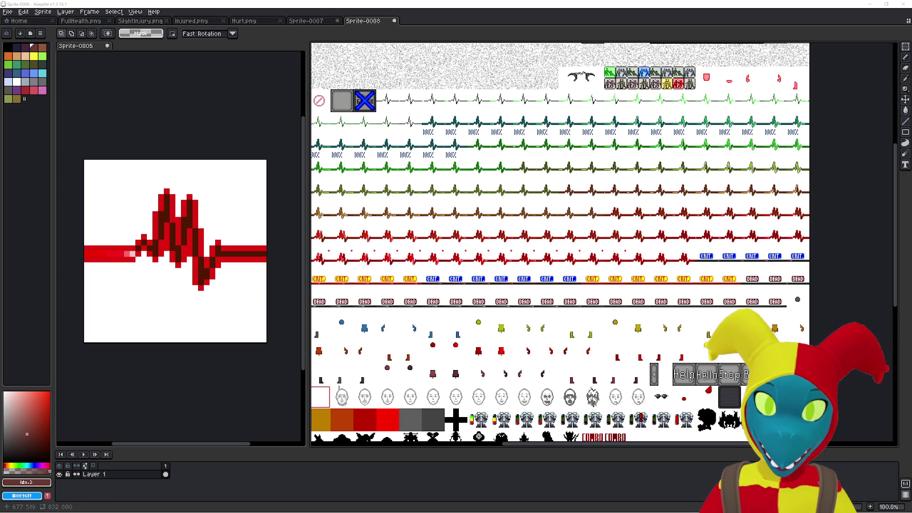
pyautogui.moveTo(496, 290); pyautogui.dragTo(571, 287)
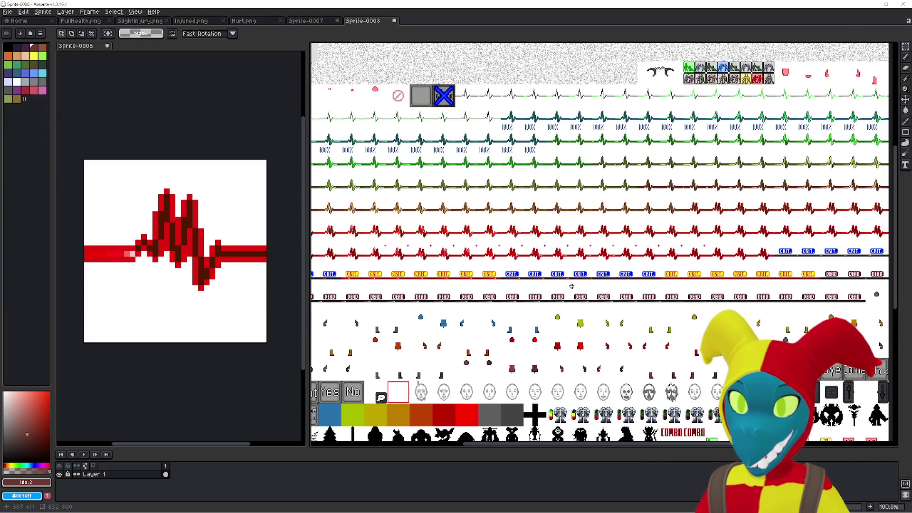
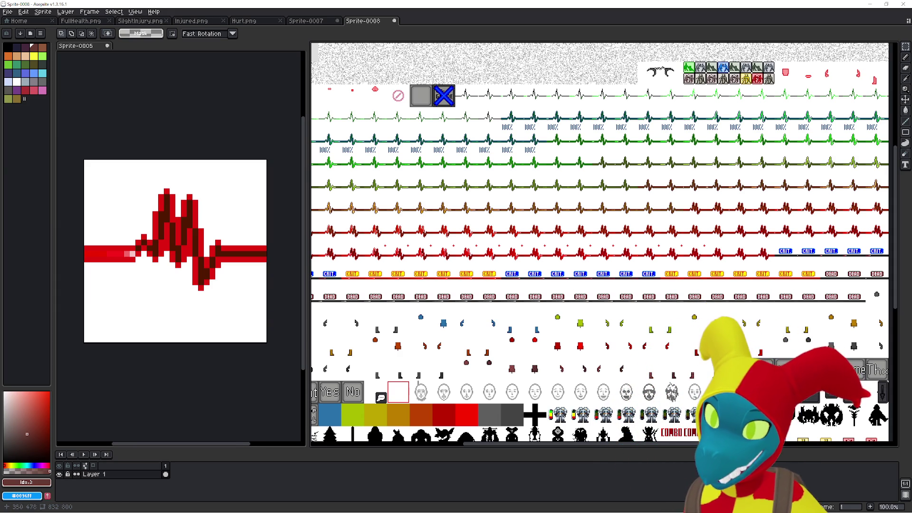
# Switch to the heartbeat sprite, clear frame 35, then undo the clear.
pyautogui.click(218, 388)
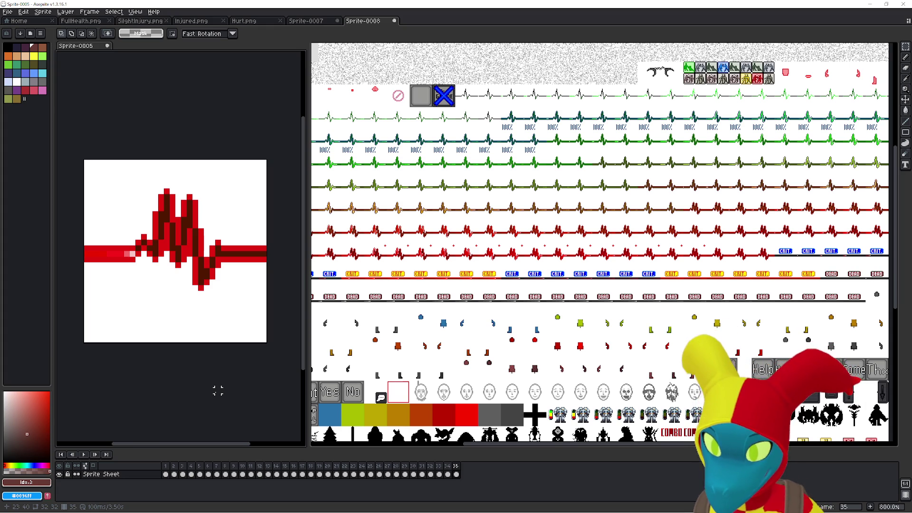
pyautogui.press('Delete')
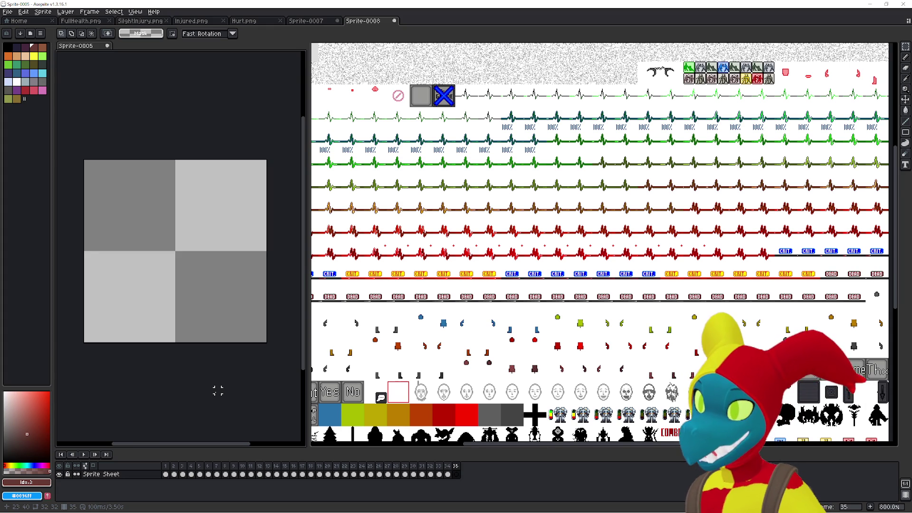
pyautogui.hotkey('ctrl', 'z')
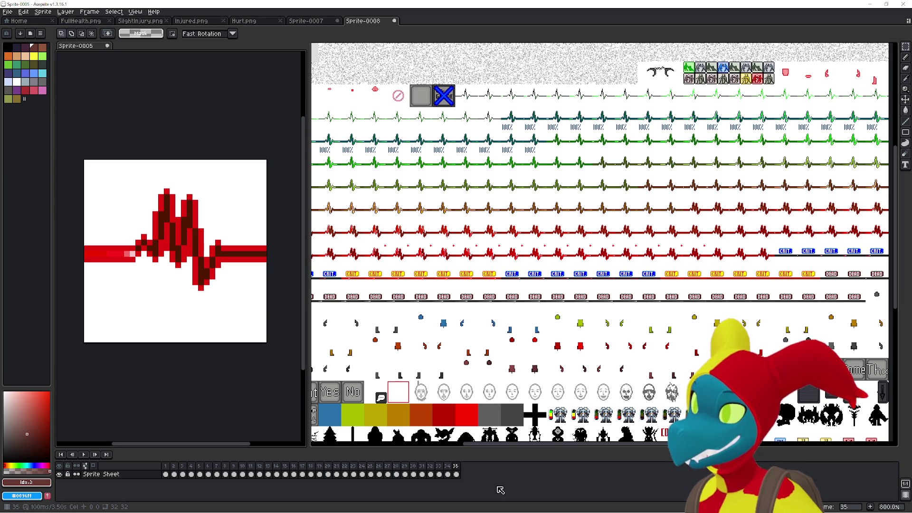
# Add six new frames, step through frames 33–41, and undo the frame 41 cel clear.
pyautogui.hotkey('alt', 'n')
pyautogui.hotkey('alt', 'n')
pyautogui.hotkey('alt', 'n')
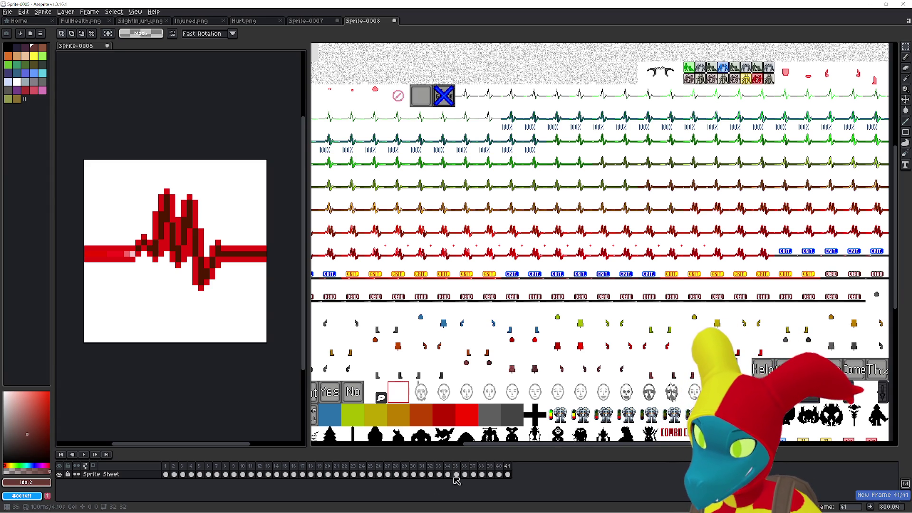
pyautogui.click(439, 474)
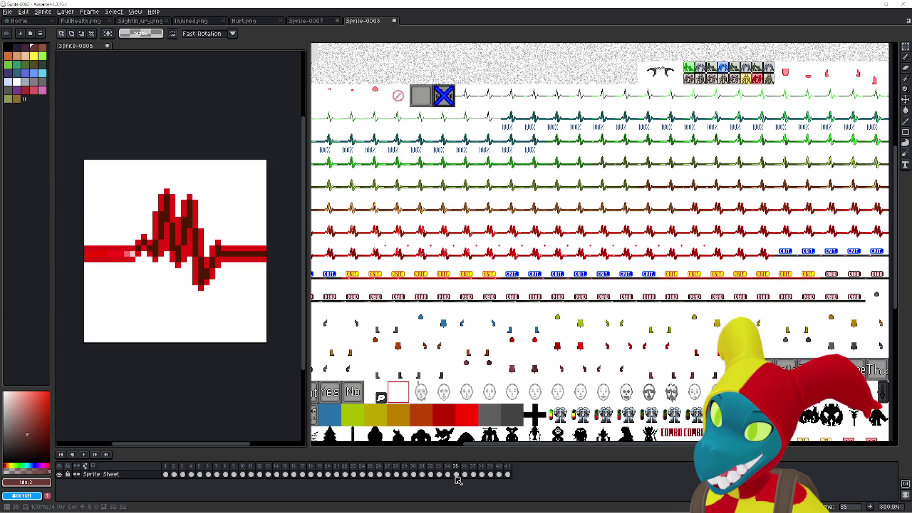
pyautogui.click(473, 474)
pyautogui.click(481, 474)
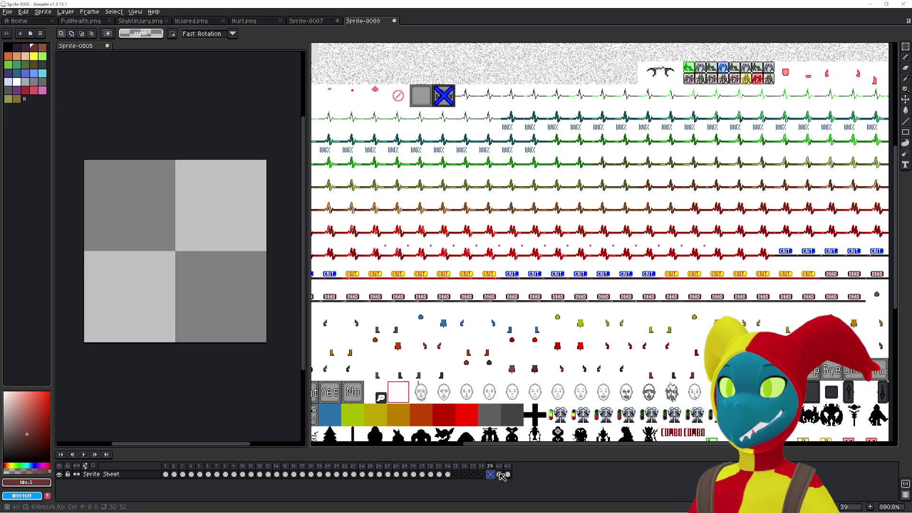
pyautogui.click(507, 474)
pyautogui.click(465, 474)
pyautogui.click(447, 474)
pyautogui.click(456, 474)
pyautogui.press('Left')
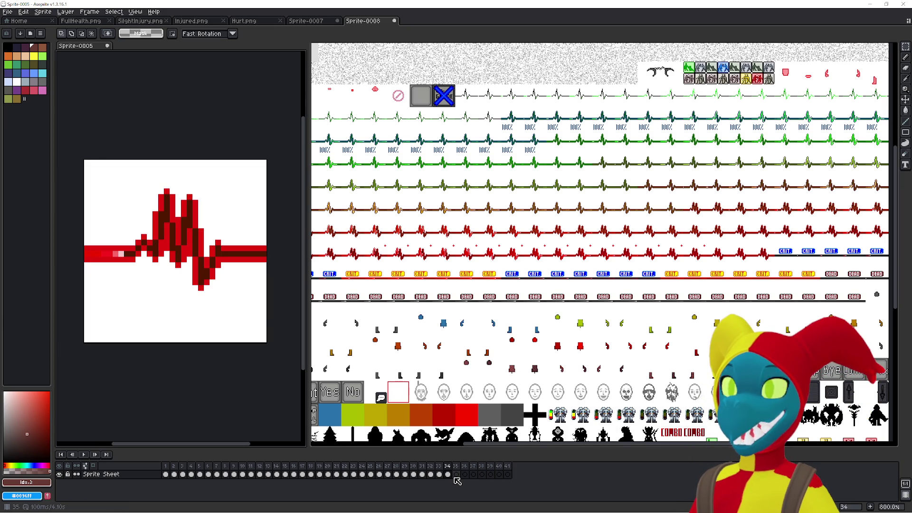
pyautogui.hotkey('ctrl', 'z')
# Bring up Frame Properties for frame 35 so its duration is editable.
pyautogui.doubleClick(458, 467)
pyautogui.press('Escape')
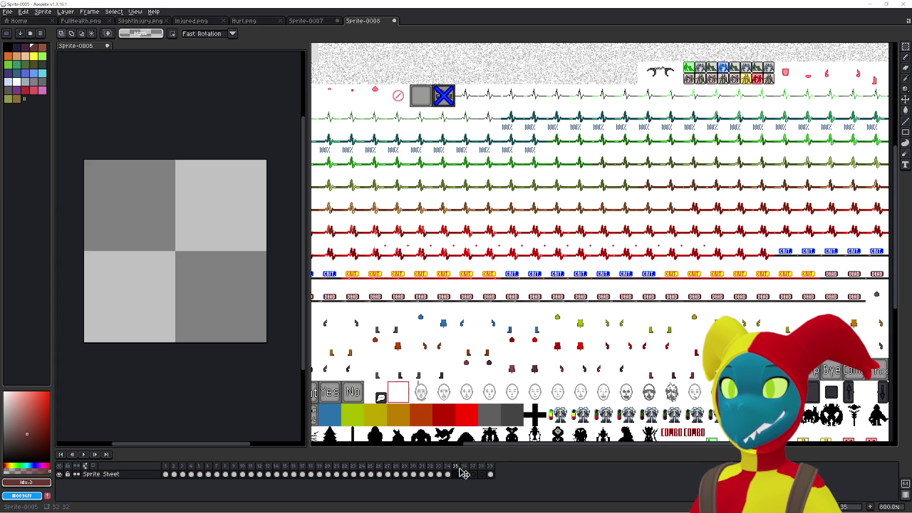
pyautogui.doubleClick(459, 468)
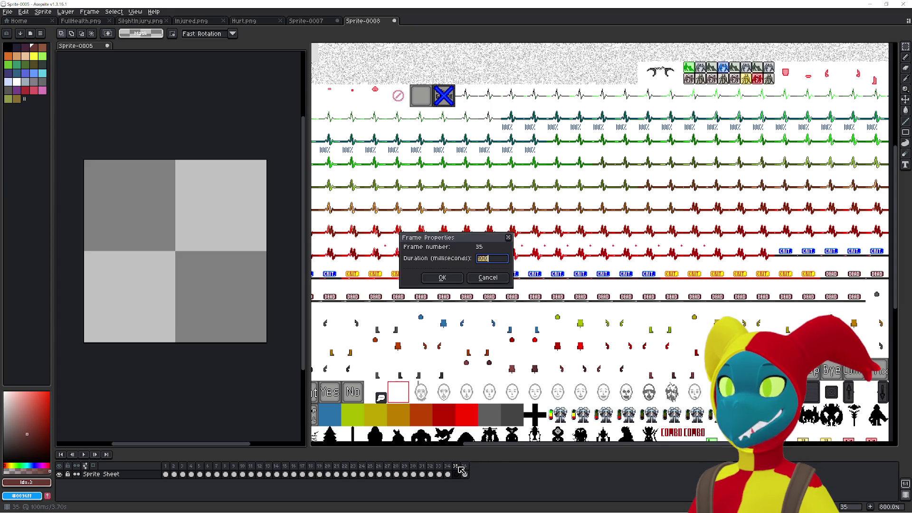
# Close Frame Properties and add new frames after frame 35.
pyautogui.press('Return')
pyautogui.click(458, 473)
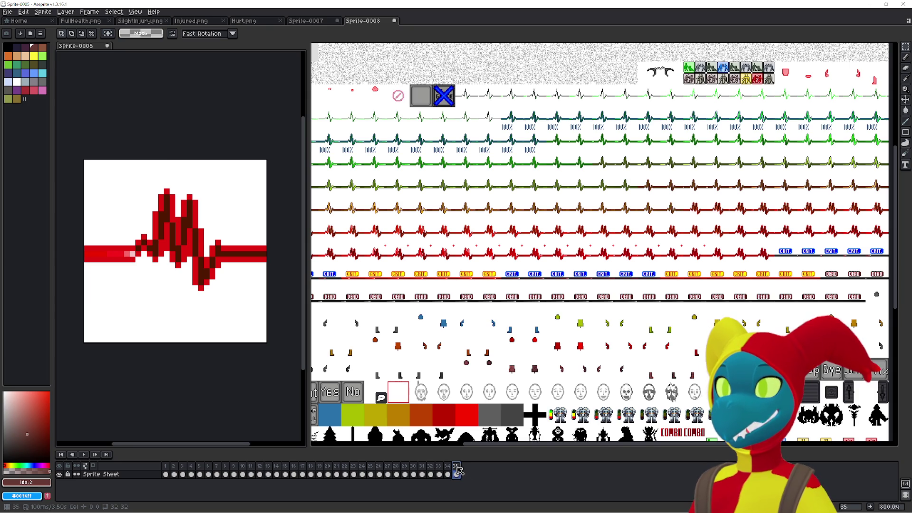
pyautogui.hotkey('alt', 'n')
pyautogui.hotkey('alt', 'n')
pyautogui.hotkey('alt', 'n')
pyautogui.hotkey('alt', 'n')
pyautogui.hotkey('alt', 'n')
pyautogui.hotkey('alt', 'n')
pyautogui.hotkey('alt', 'n')
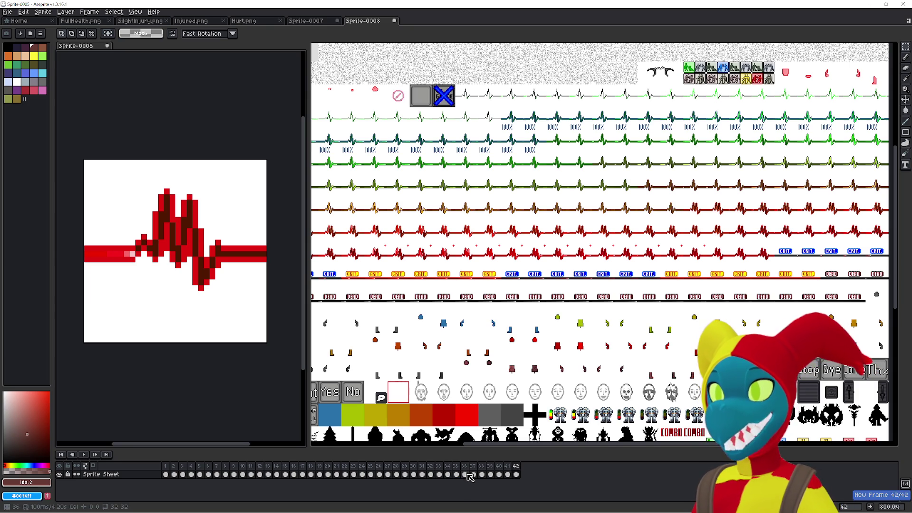
pyautogui.click(467, 474)
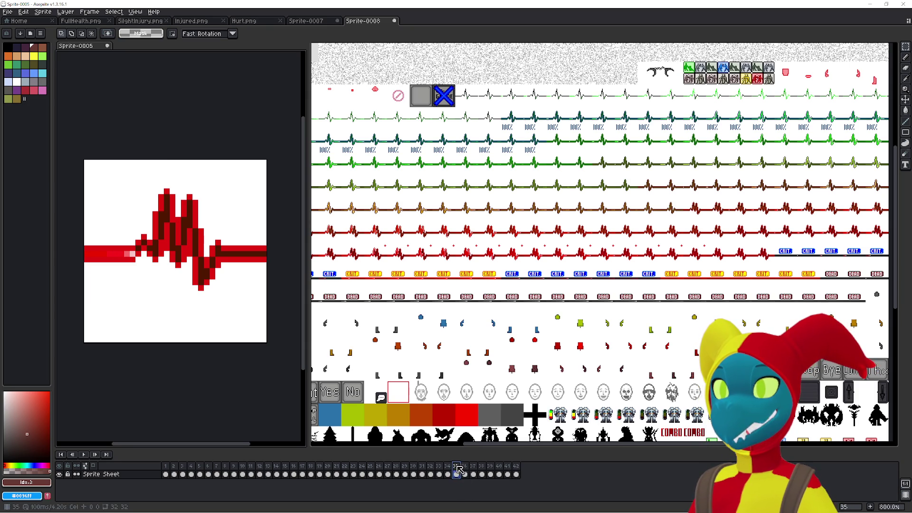
# Delete the extra frame and select the cels of frames 36 through 41.
pyautogui.click(473, 474)
pyautogui.hotkey('alt', 'c')
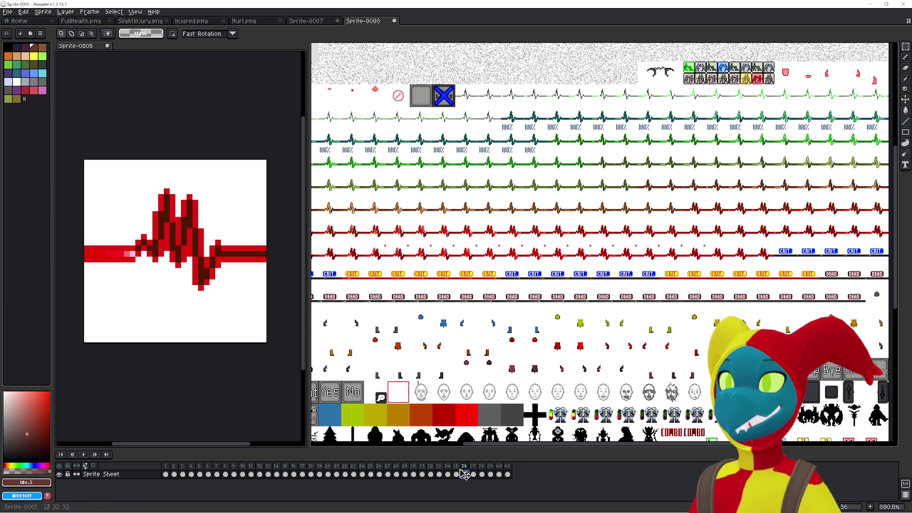
pyautogui.click(465, 474)
pyautogui.moveTo(475, 476); pyautogui.dragTo(508, 475)
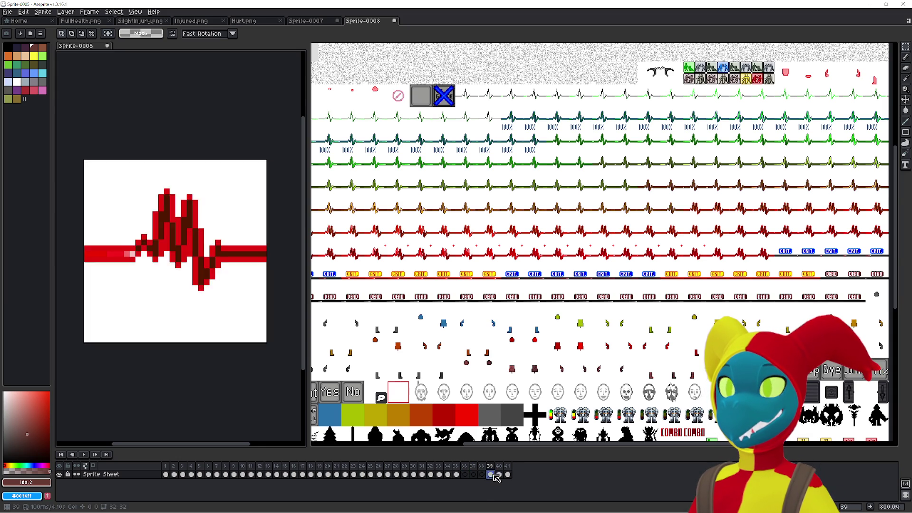
# Add frames from 42 onward with repeated Alt+N, close Cel Properties, and activate the sprite sheet.
pyautogui.doubleClick(509, 475)
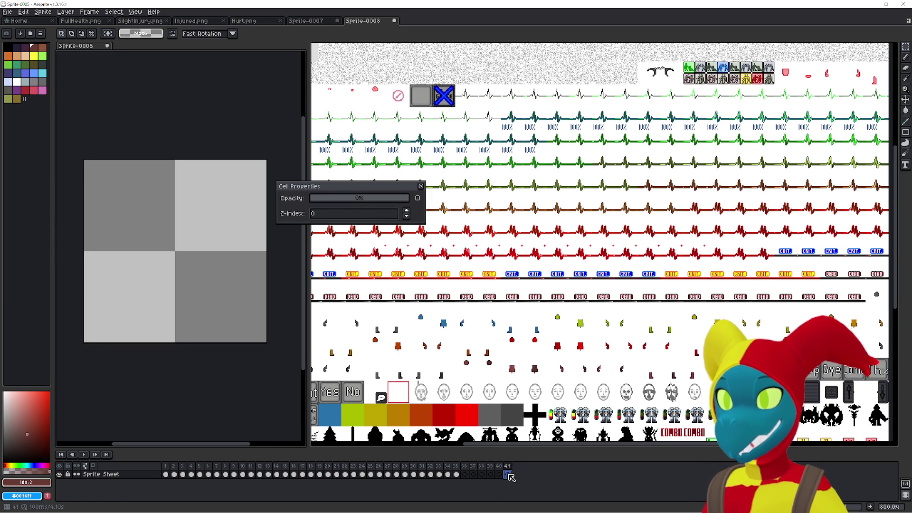
pyautogui.hotkey('alt', 'n')
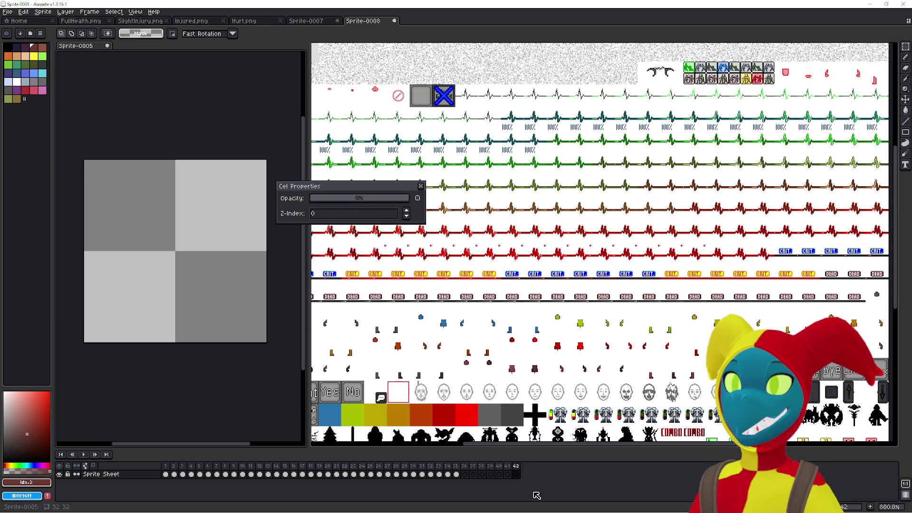
pyautogui.hotkey('alt', 'n')
pyautogui.hotkey('alt', 'n')
pyautogui.hotkey('alt', 'n')
pyautogui.hotkey('alt', 'n')
pyautogui.hotkey('alt', 'n')
pyautogui.hotkey('alt', 'n')
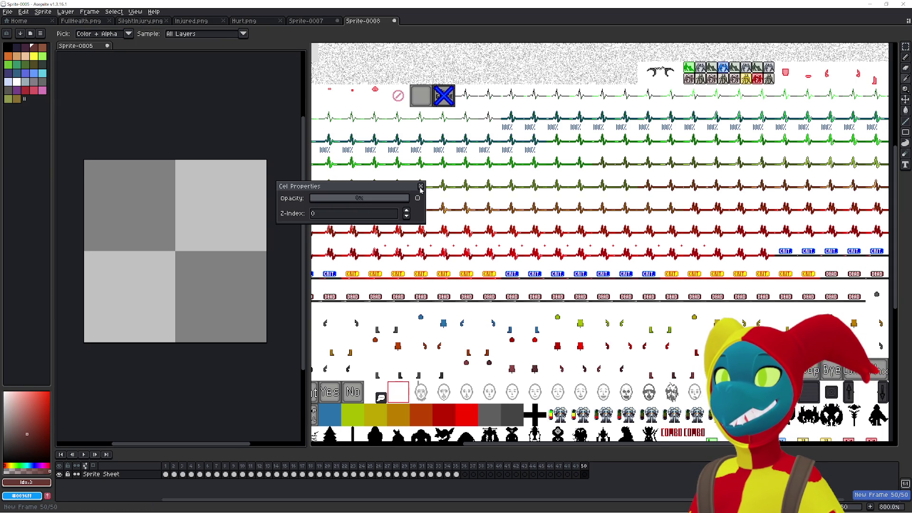
pyautogui.hotkey('alt', 'n')
pyautogui.hotkey('alt', 'n')
pyautogui.hotkey('alt', 'n')
pyautogui.hotkey('alt', 'n')
pyautogui.hotkey('alt', 'n')
pyautogui.hotkey('alt', 'n')
pyautogui.click(421, 186)
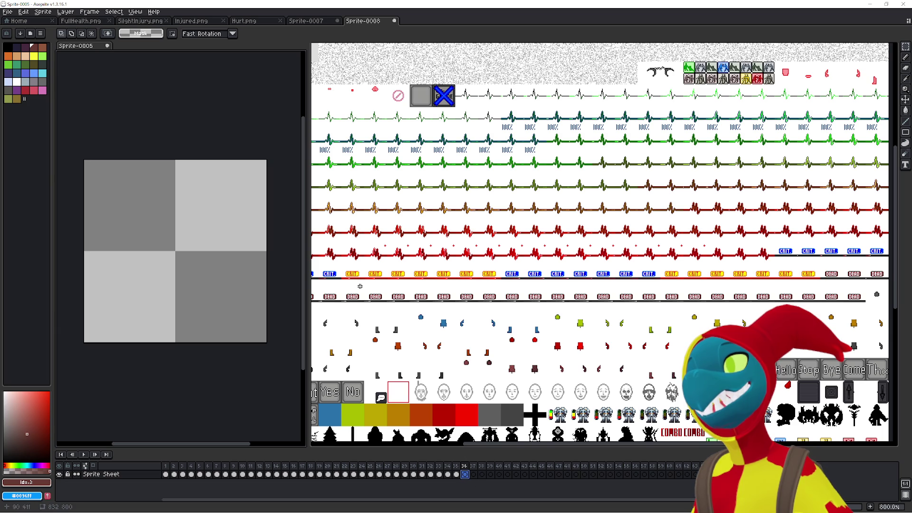
pyautogui.moveTo(436, 305)
pyautogui.mouseDown()
pyautogui.moveTo(500, 284)
pyautogui.moveTo(542, 253)
pyautogui.mouseUp()
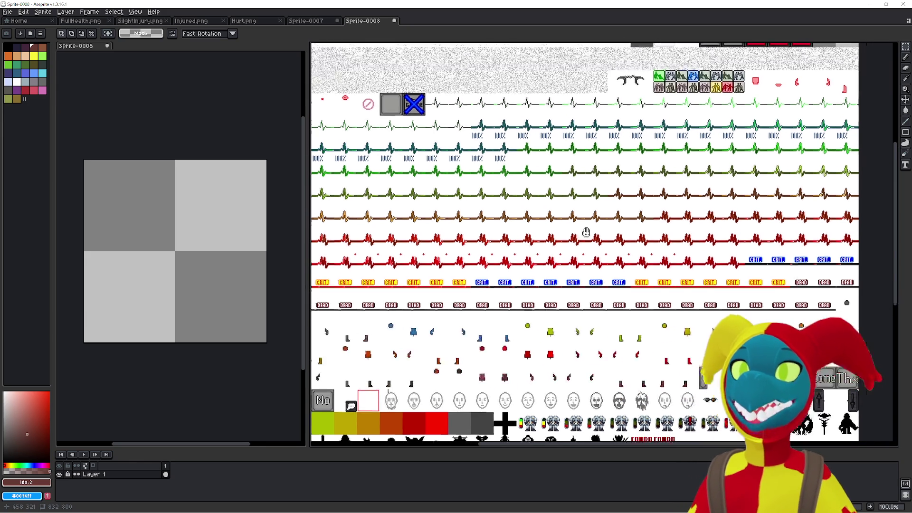
# Zoom into the sprite sheet and pan from the red heartbeat rows to the yellow CRIT row.
pyautogui.scroll(5, 569, 212)
pyautogui.scroll(-5, 569, 212)
pyautogui.scroll(3, 409, 210)
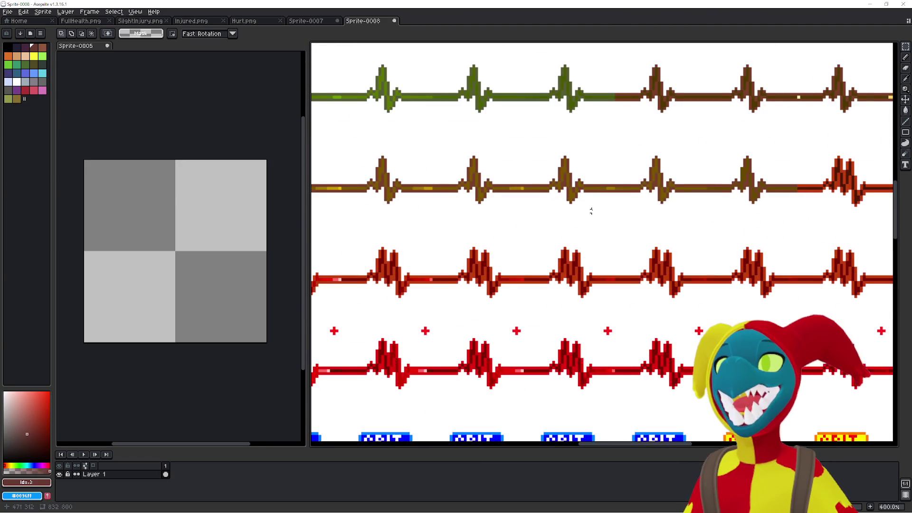
pyautogui.moveTo(409, 210); pyautogui.dragTo(420, 257)
pyautogui.hscroll(10, 551, 257)
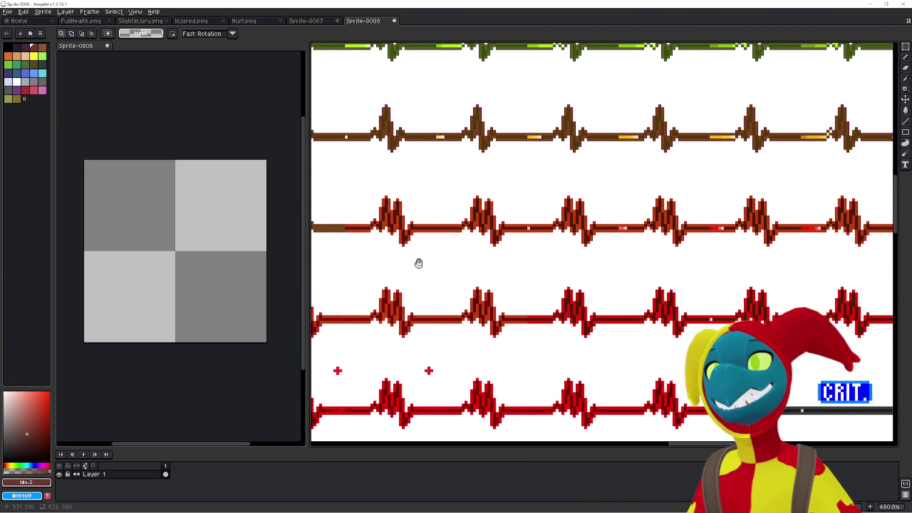
pyautogui.moveTo(444, 266)
pyautogui.mouseDown()
pyautogui.moveTo(330, 265)
pyautogui.moveTo(649, 241)
pyautogui.moveTo(314, 303)
pyautogui.moveTo(539, 276)
pyautogui.moveTo(492, 268)
pyautogui.mouseUp()
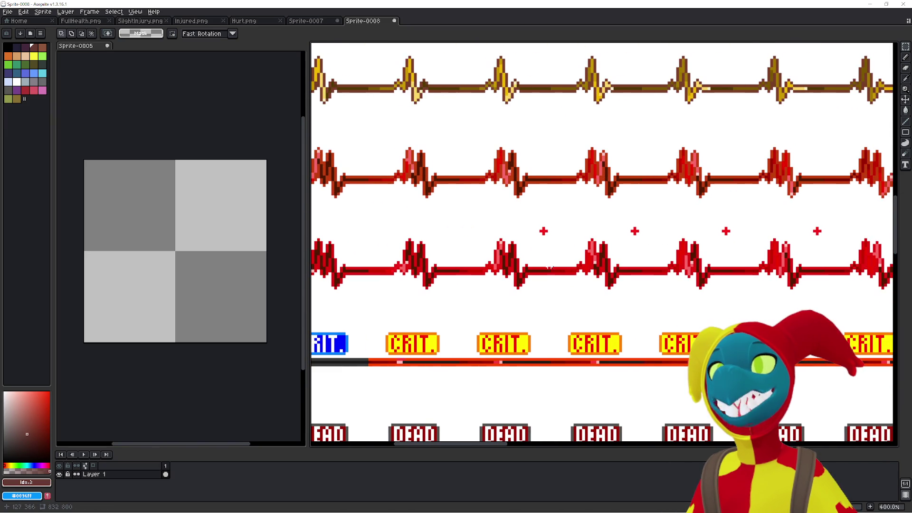
# Pan across the blue CRIT blocks and on toward the DEAD label rows.
pyautogui.moveTo(563, 269)
pyautogui.mouseDown()
pyautogui.moveTo(417, 269)
pyautogui.moveTo(501, 274)
pyautogui.mouseUp()
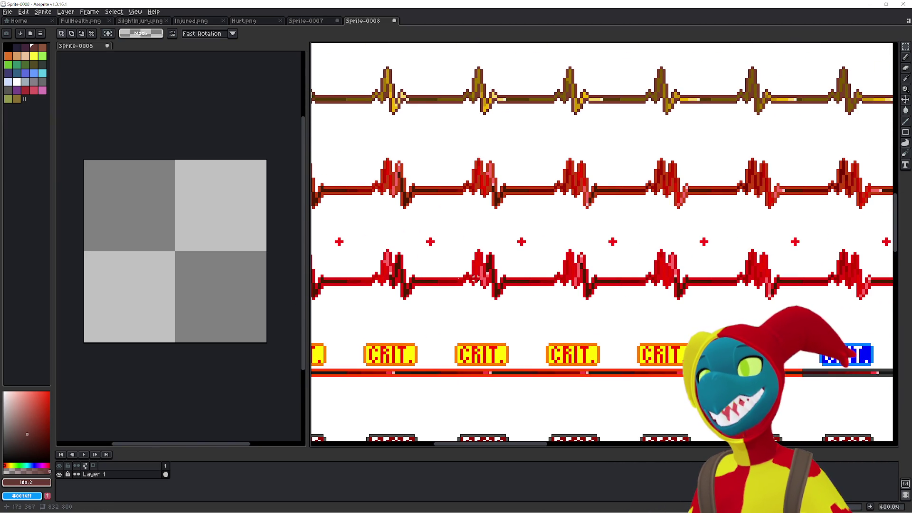
pyautogui.moveTo(607, 276); pyautogui.dragTo(341, 279)
pyautogui.hscroll(3, 499, 283)
pyautogui.hscroll(2, 498, 285)
pyautogui.hscroll(2, 498, 287)
pyautogui.hscroll(2, 498, 290)
pyautogui.hscroll(2, 498, 290)
pyautogui.hscroll(1, 498, 290)
pyautogui.scroll(-1, 498, 289)
pyautogui.moveTo(469, 271); pyautogui.dragTo(471, 272)
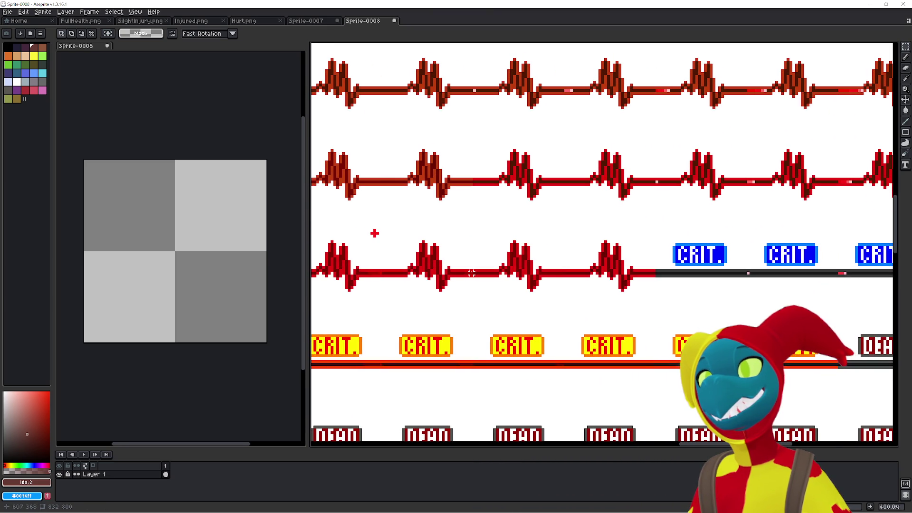
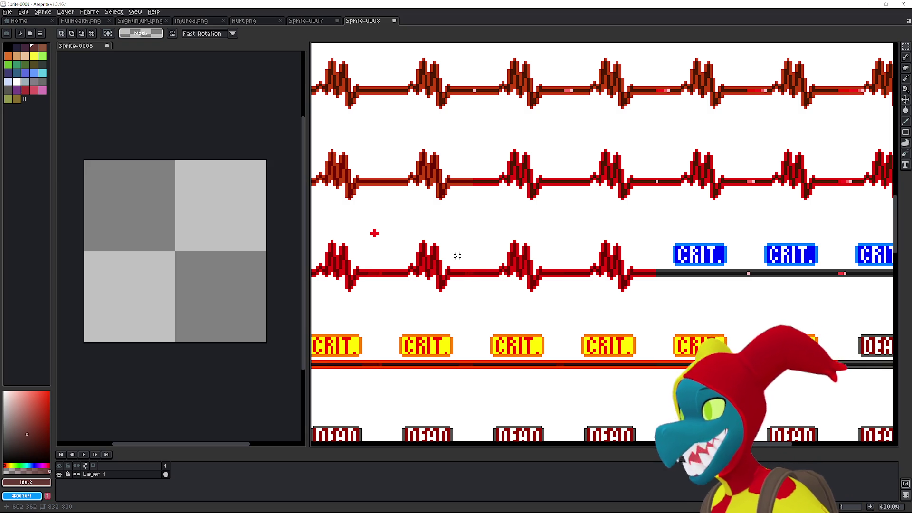
# Pan and zoom out until the whole pasted sprite sheet is in view.
pyautogui.moveTo(428, 242); pyautogui.dragTo(473, 247)
pyautogui.scroll(-1, 473, 247)
pyautogui.scroll(-2, 473, 247)
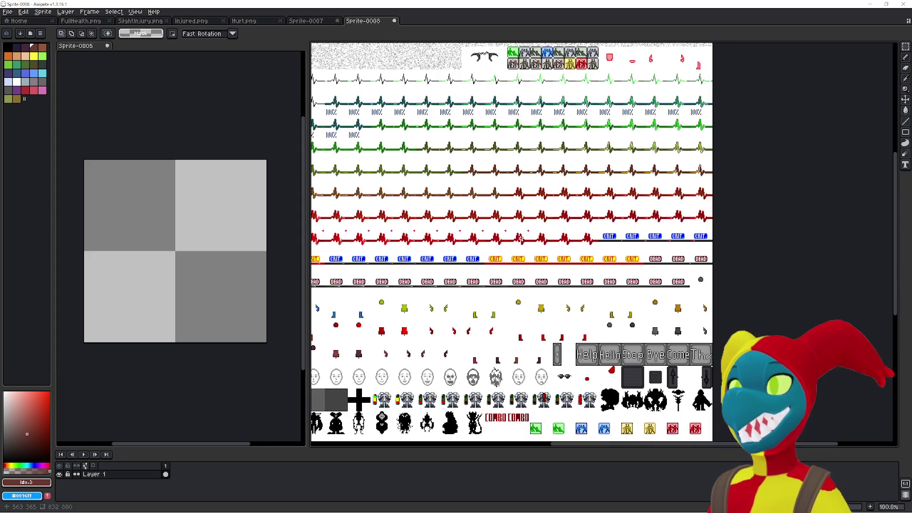
pyautogui.moveTo(371, 171); pyautogui.dragTo(505, 159)
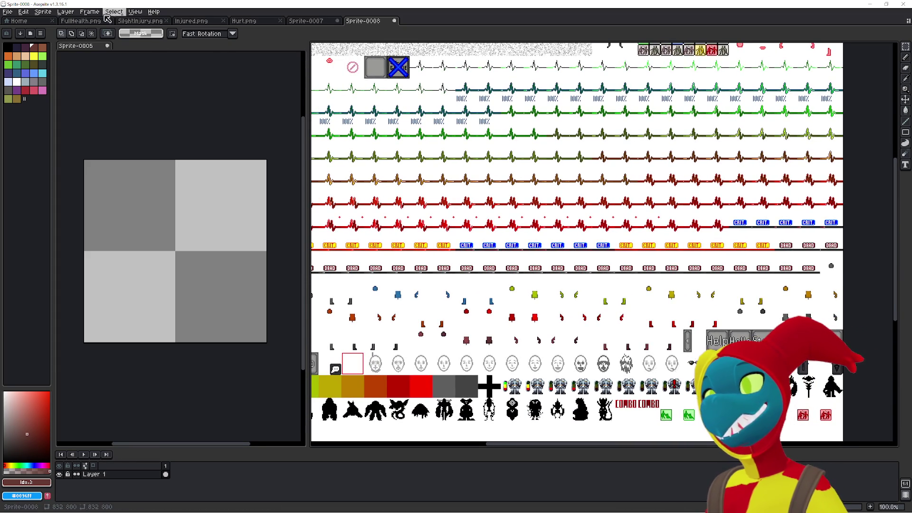
# Open the Import Sprite Sheet dialog from the File menu's Import submenu.
pyautogui.click(23, 11)
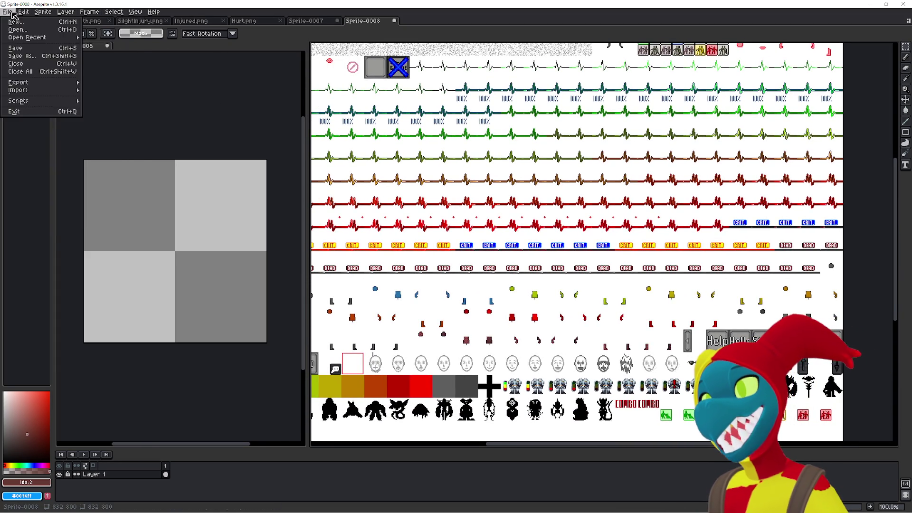
pyautogui.moveTo(115, 14)
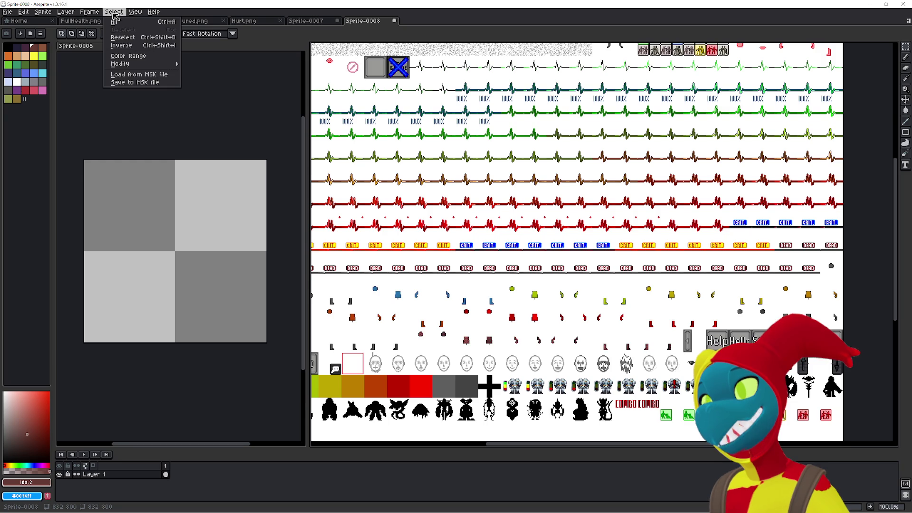
pyautogui.moveTo(8, 15)
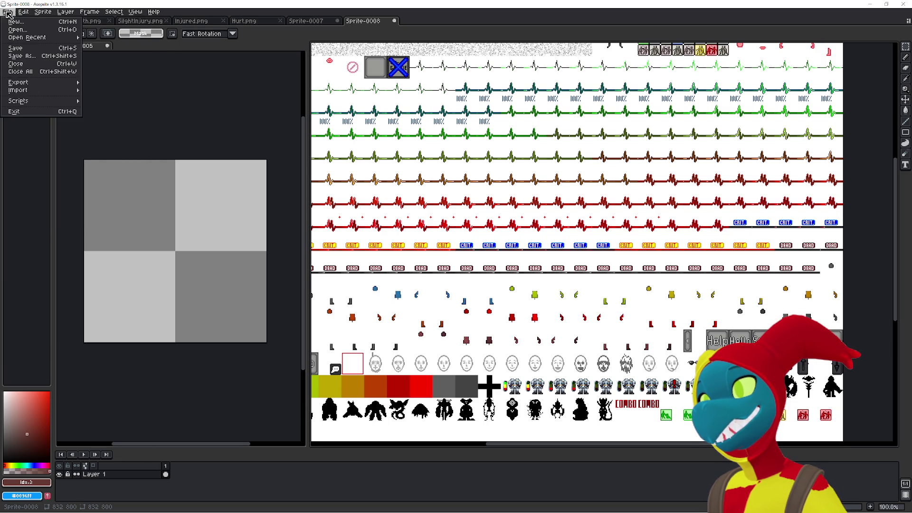
pyautogui.moveTo(19, 90)
pyautogui.click(129, 93)
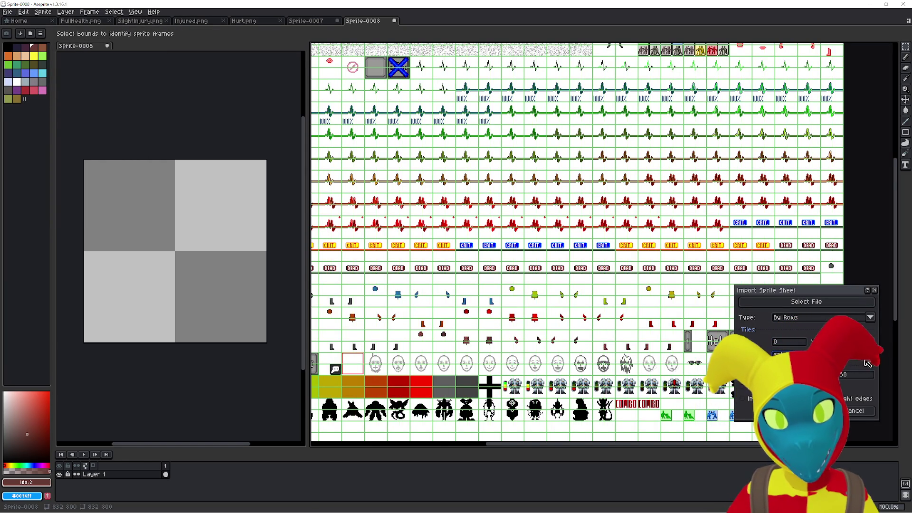
# Import the red heartbeat row as a Horizontal Strip starting at Y 352 with 32×32 tiles.
pyautogui.write('25')
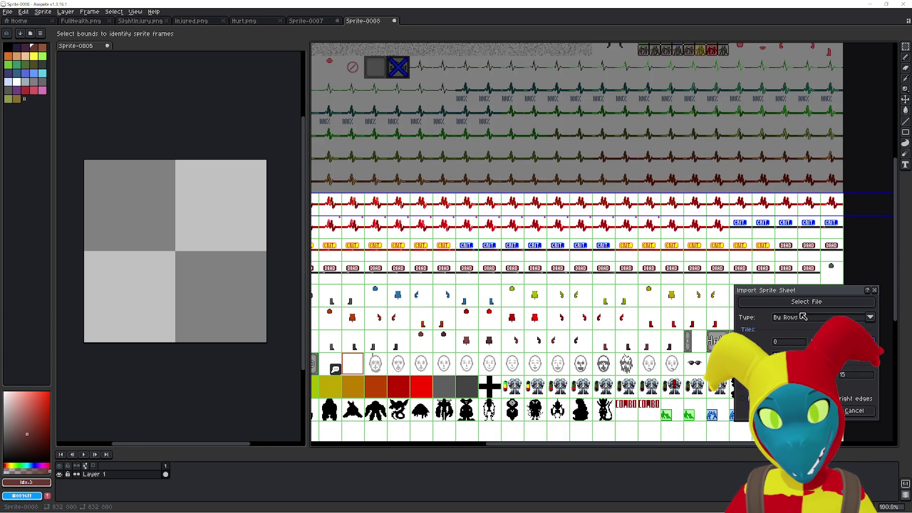
pyautogui.click(808, 324)
pyautogui.click(798, 329)
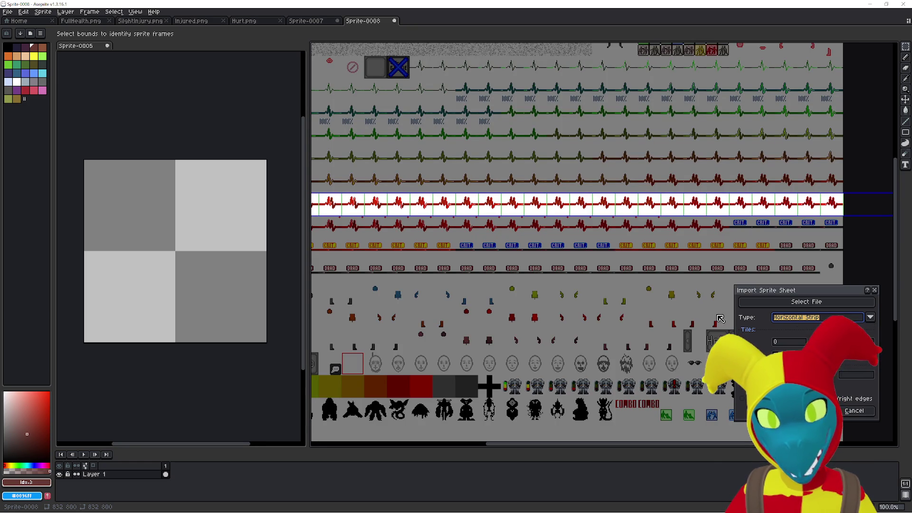
pyautogui.moveTo(607, 242)
pyautogui.mouseDown()
pyautogui.moveTo(713, 253)
pyautogui.moveTo(430, 250)
pyautogui.moveTo(527, 242)
pyautogui.mouseUp()
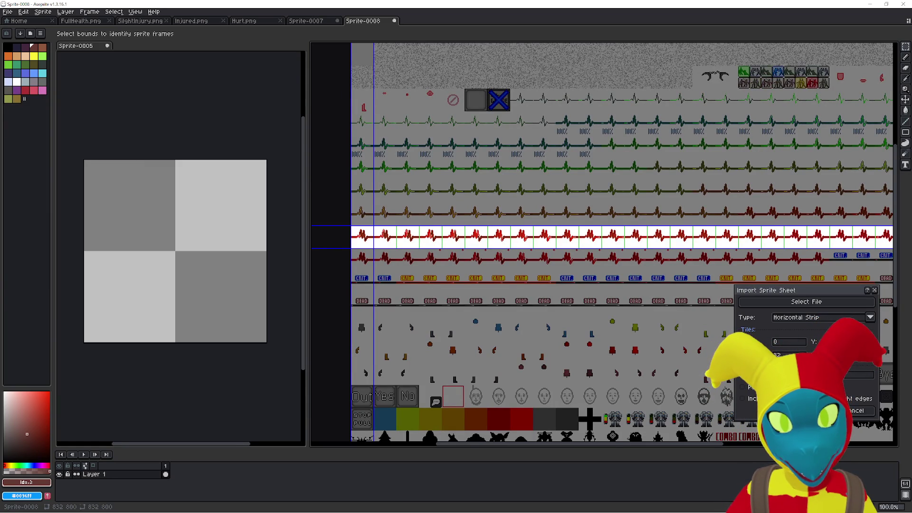
pyautogui.click(846, 342)
pyautogui.write('350')
pyautogui.press('BackSpace')
pyautogui.write('3')
pyautogui.press('BackSpace')
pyautogui.write('2')
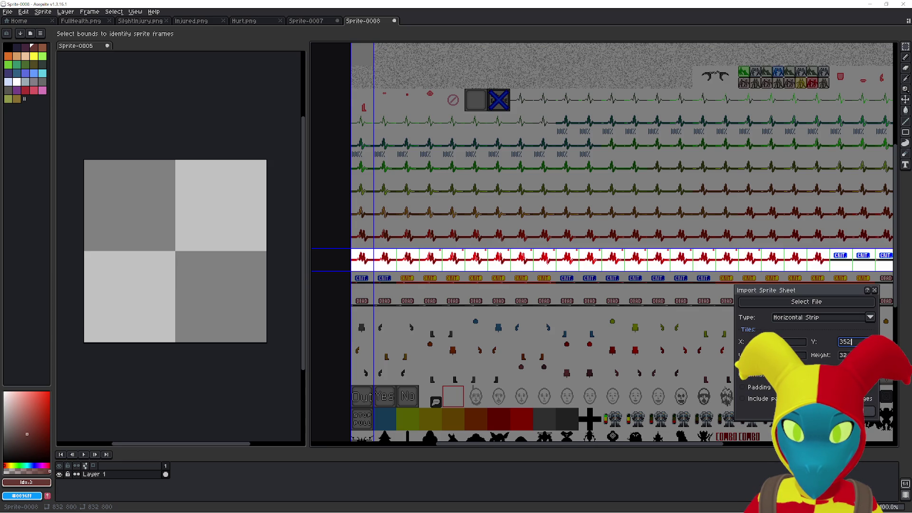
pyautogui.press('Return')
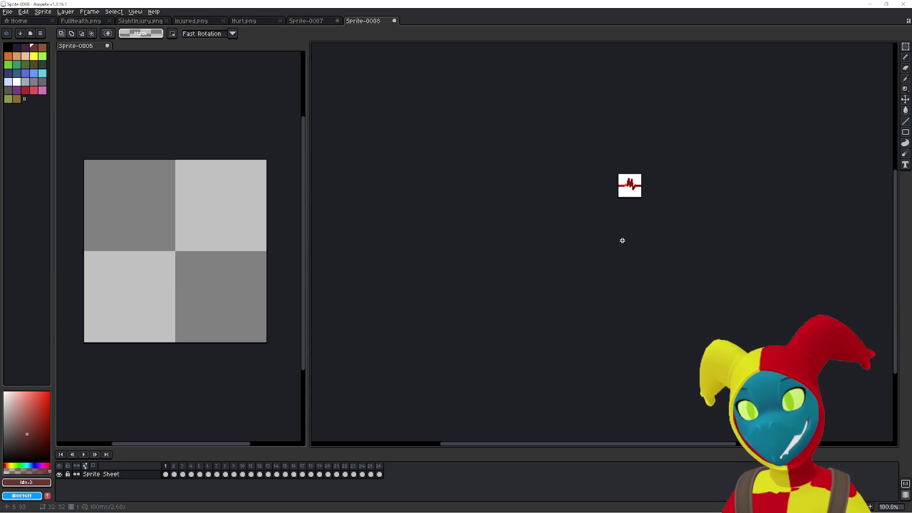
# Paste the first imported heartbeat into empty frame 36 of Sprite-0005.
pyautogui.moveTo(609, 254); pyautogui.dragTo(488, 342)
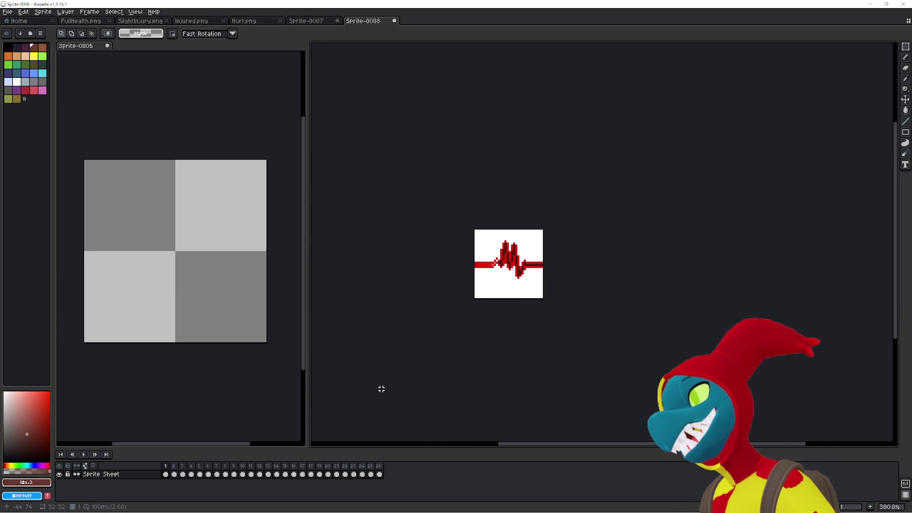
pyautogui.click(212, 407)
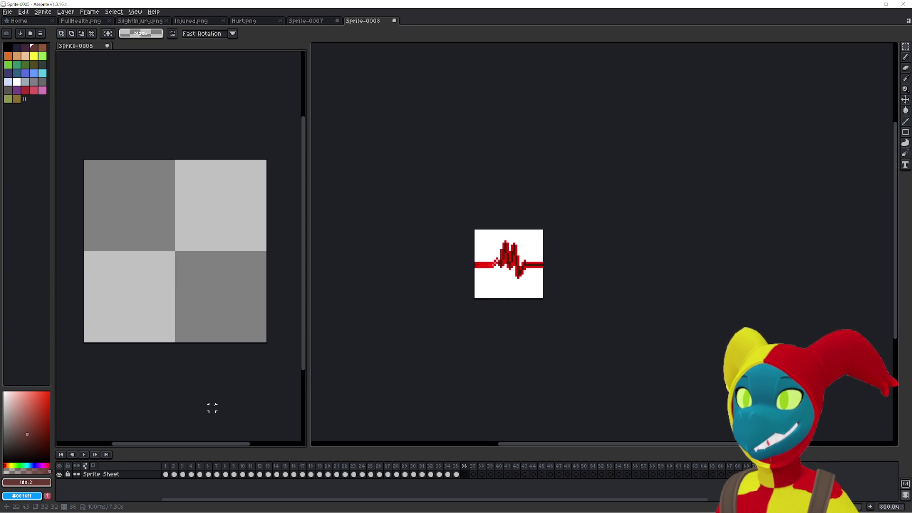
pyautogui.press('Left')
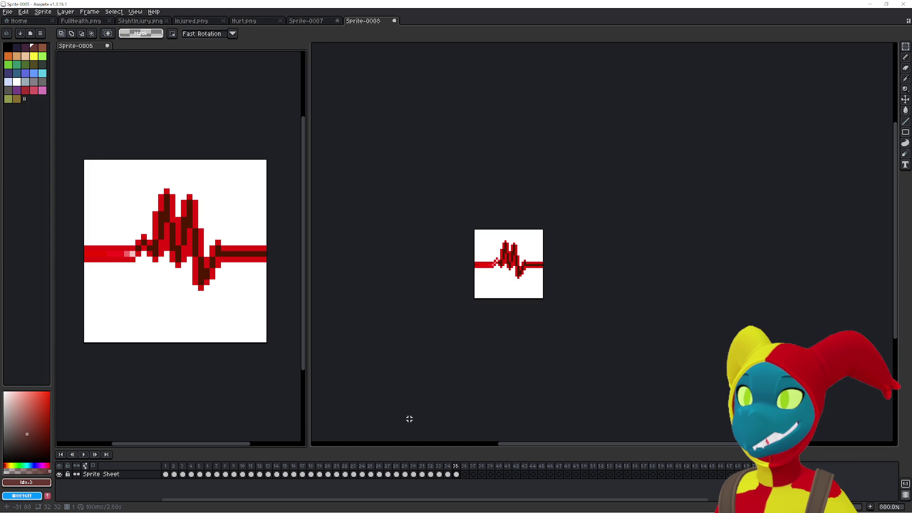
pyautogui.click(419, 417)
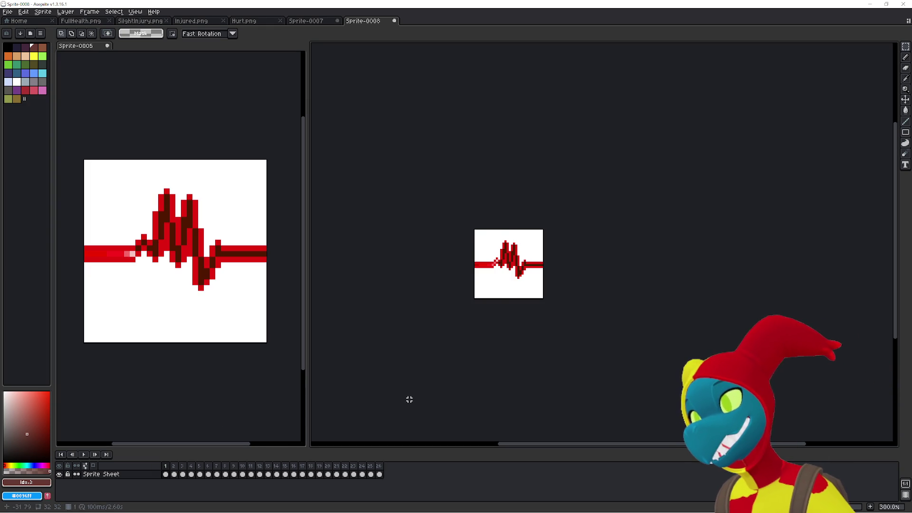
pyautogui.click(201, 402)
pyautogui.press('Right')
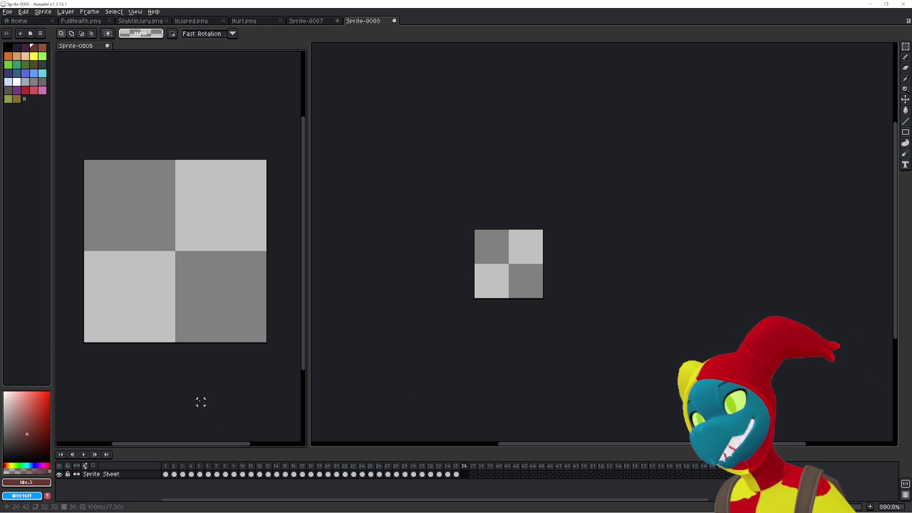
pyautogui.hotkey('ctrl', 'v')
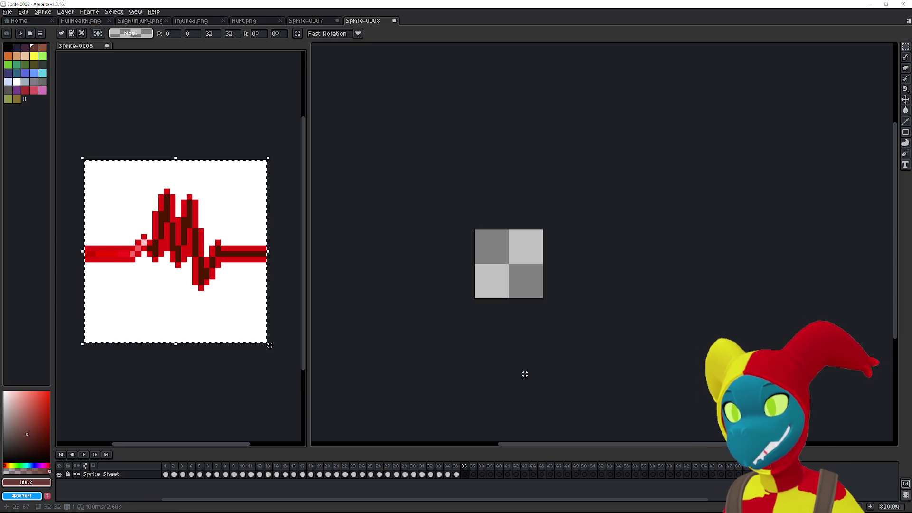
# Cut the second heartbeat from Sprite-0008 and paste it into new frame 37 of Sprite-0005.
pyautogui.click(524, 374)
pyautogui.press('Right')
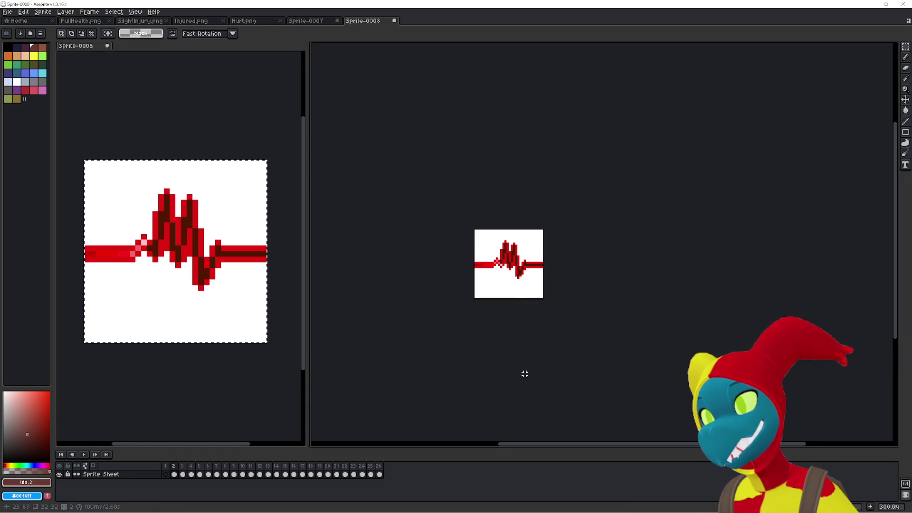
pyautogui.press('Delete')
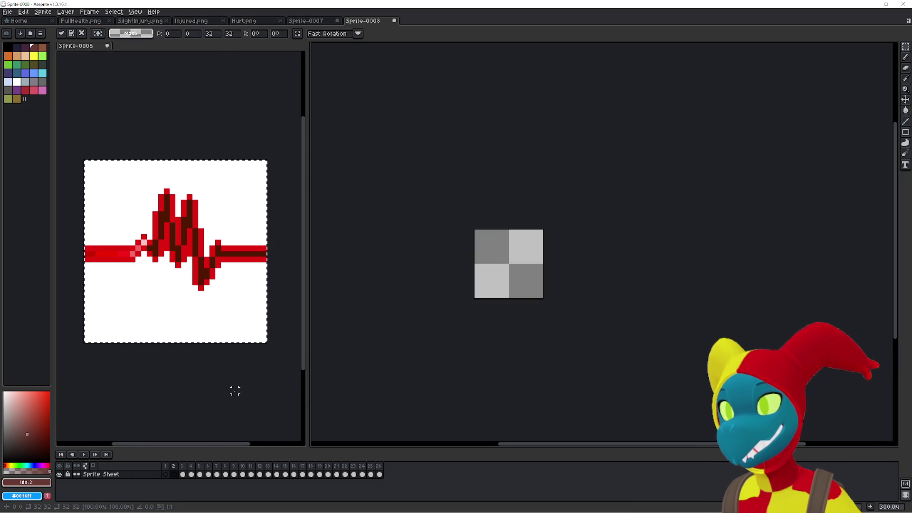
pyautogui.click(250, 388)
pyautogui.press('Right')
pyautogui.hotkey('ctrl', 'v')
# Move the third heartbeat into frame 38 of Sprite-0005 and select the fourth heartbeat frame.
pyautogui.click(547, 370)
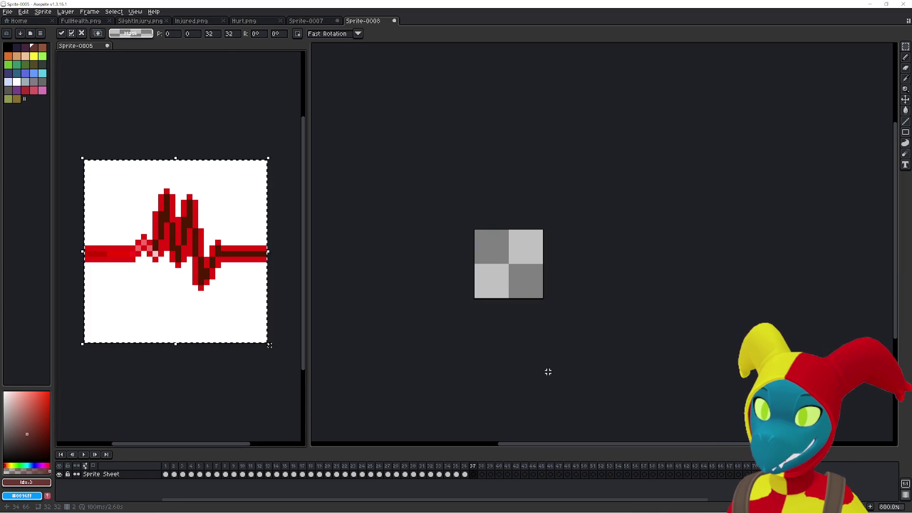
pyautogui.hotkey('ctrl', 'v')
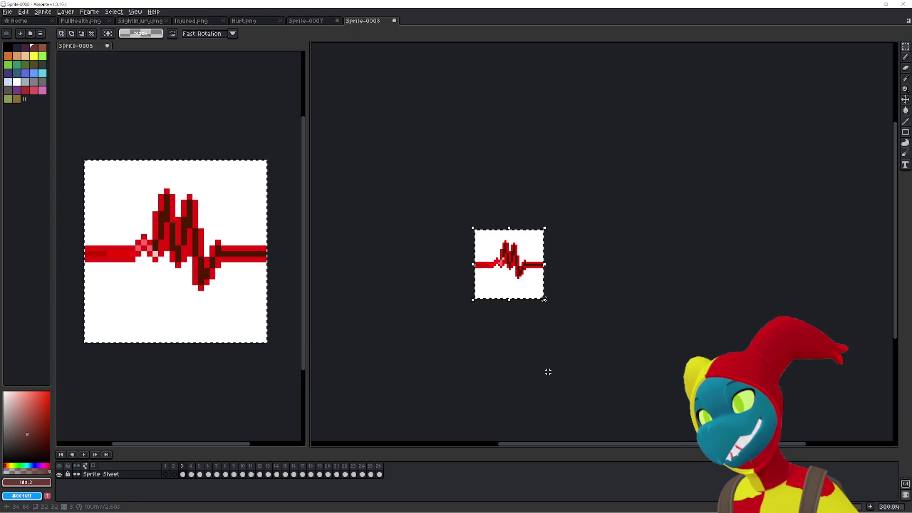
pyautogui.press('Escape')
pyautogui.click(216, 378)
pyautogui.press('Right')
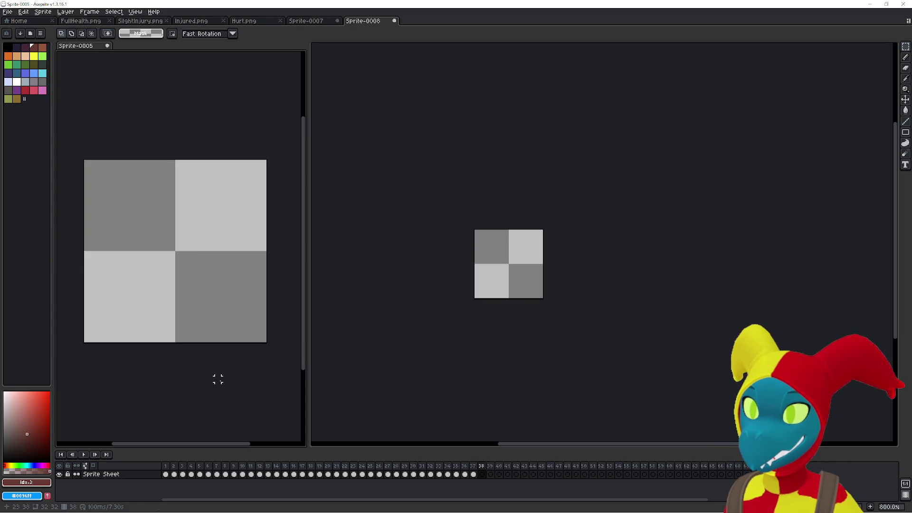
pyautogui.hotkey('ctrl', 'v')
pyautogui.click(500, 381)
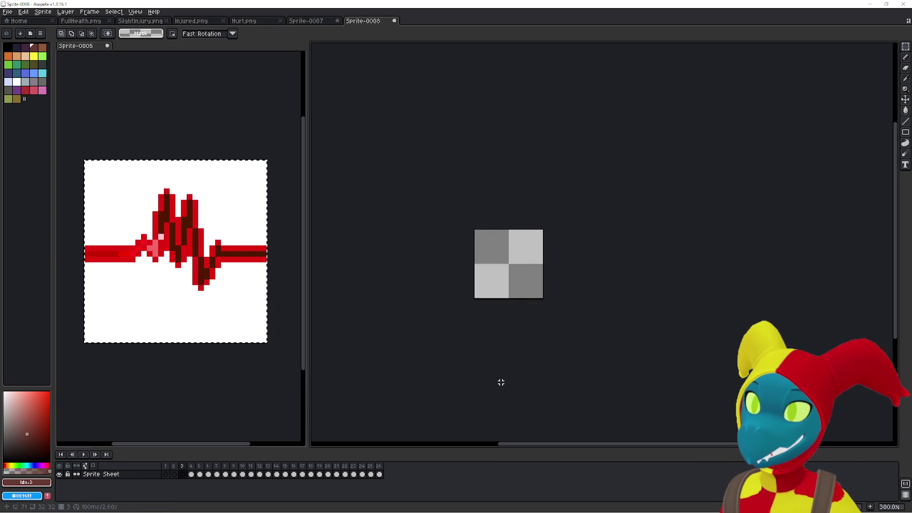
pyautogui.hotkey('ctrl', 'v')
pyautogui.press('Right')
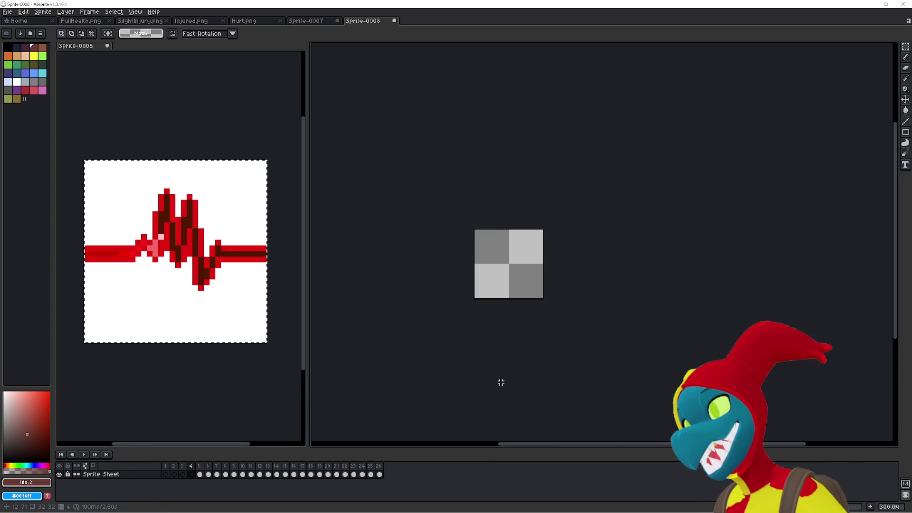
pyautogui.hotkey('ctrl', 'v')
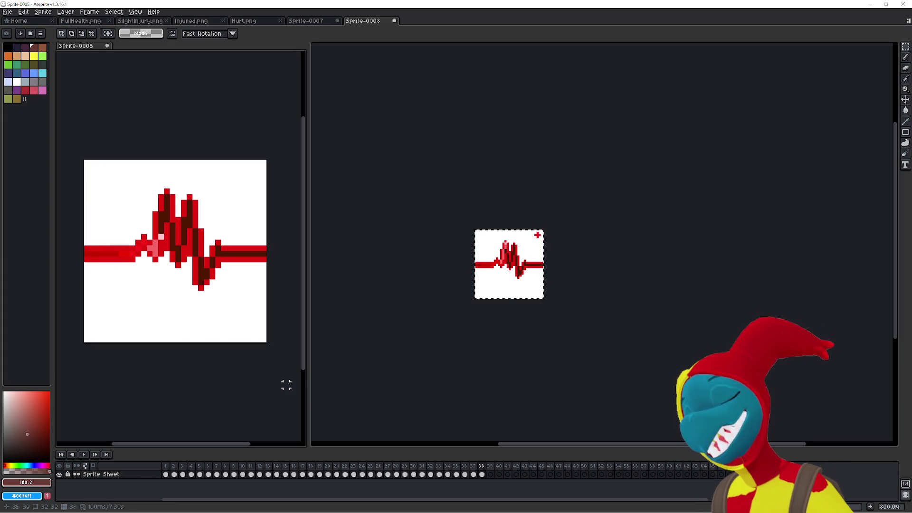
# Compare the Sprite-0007, Hurt.png and Sprite-0008 sprites.
pyautogui.hotkey('alt', 'Tab')
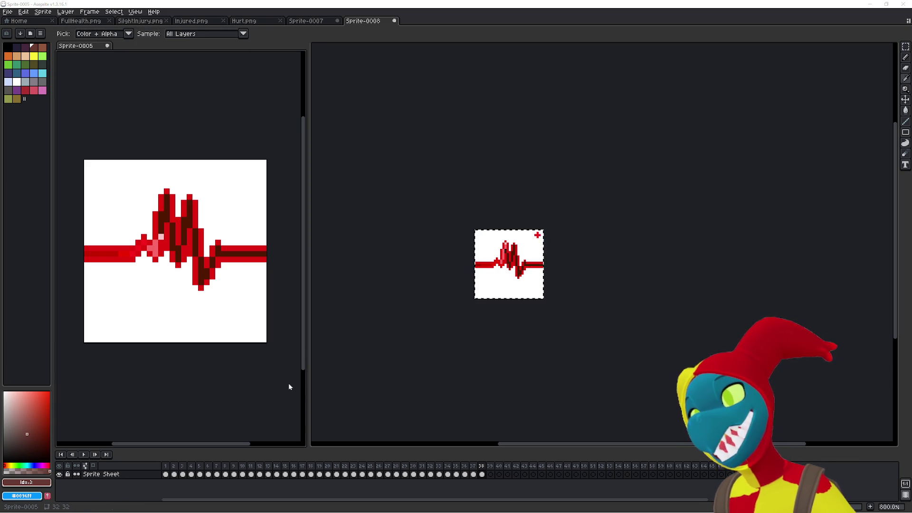
pyautogui.click(289, 386)
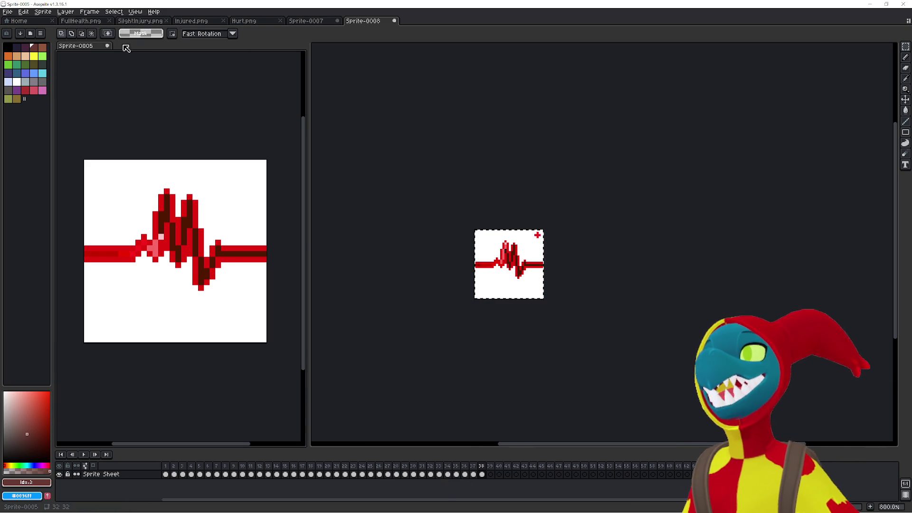
pyautogui.click(306, 21)
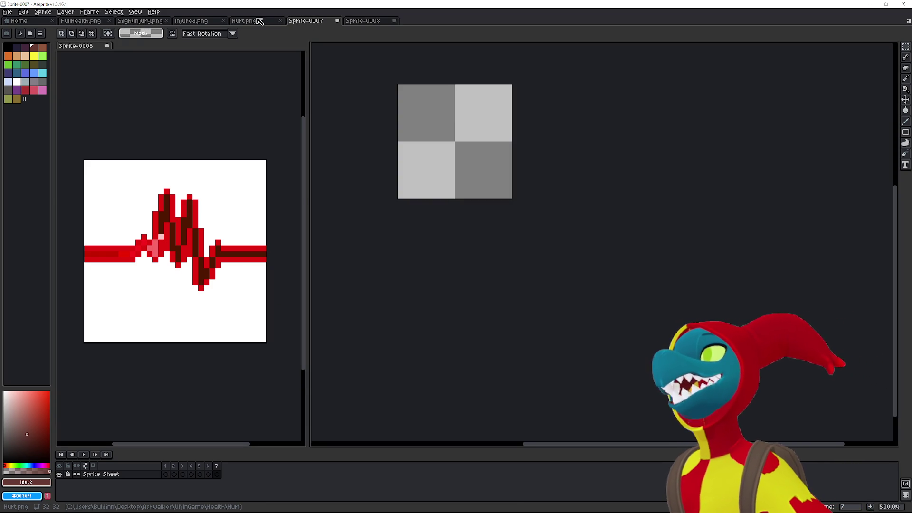
pyautogui.click(363, 21)
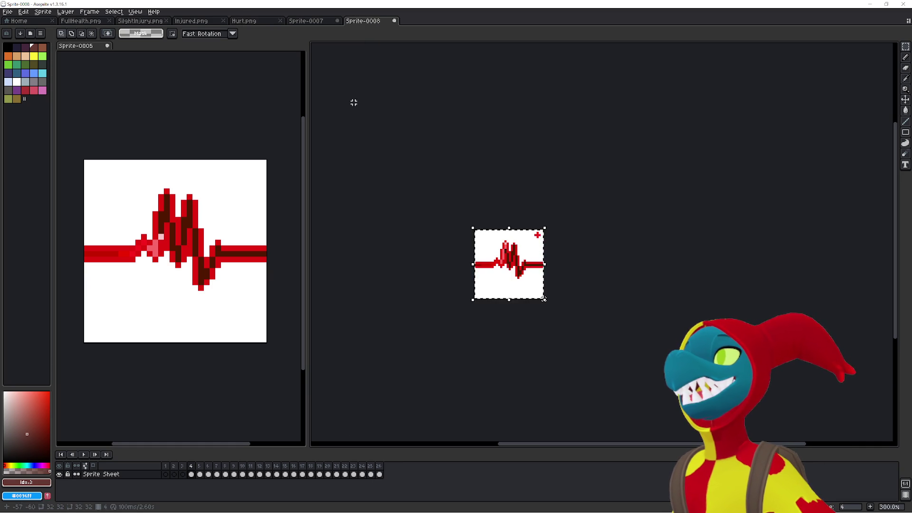
pyautogui.click(315, 23)
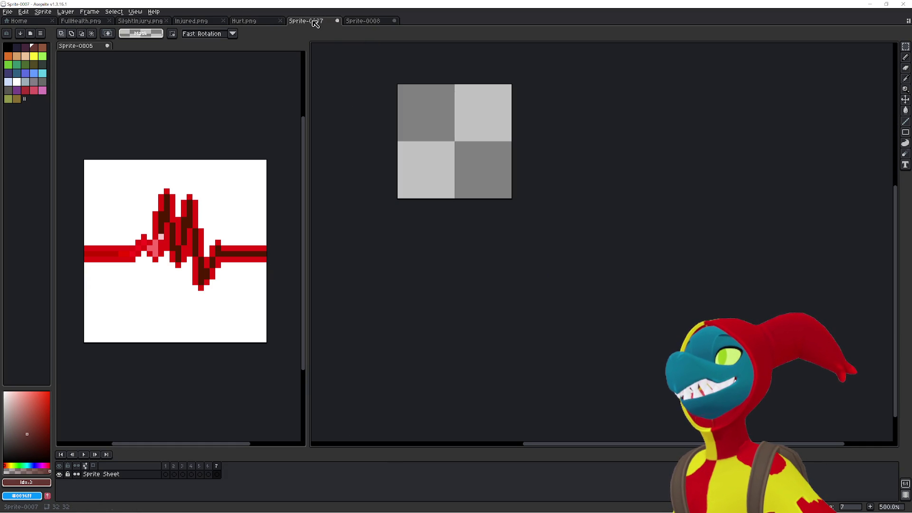
pyautogui.click(258, 23)
pyautogui.click(368, 22)
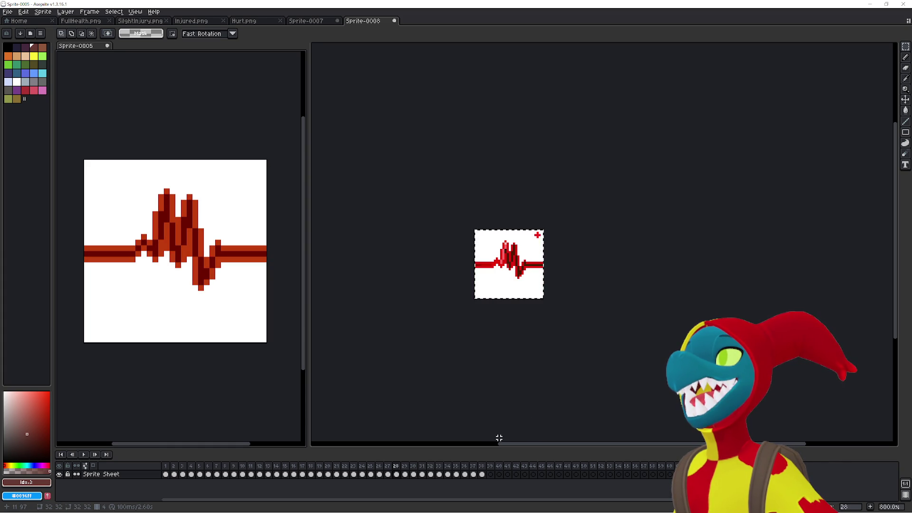
# Select all of frame 29, cut out its heartbeat, and return to Sprite-0008.
pyautogui.press('Right')
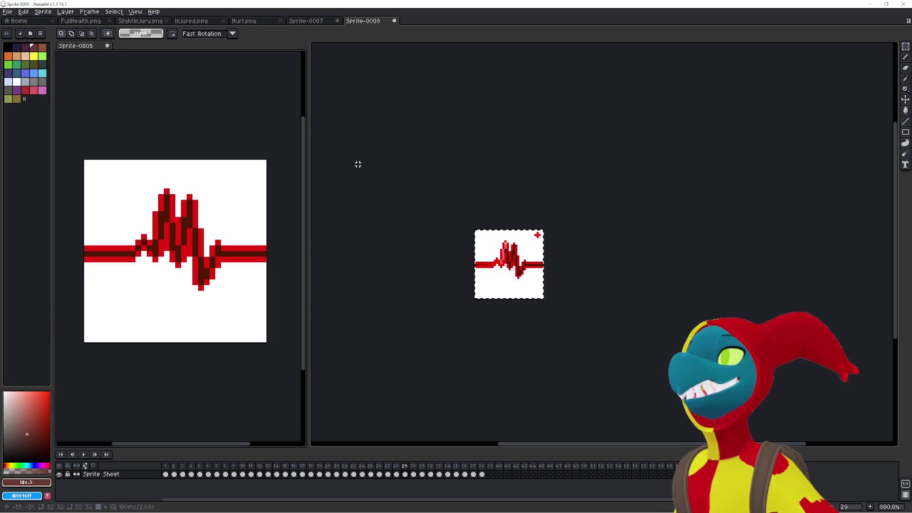
pyautogui.hotkey('ctrl', 'a')
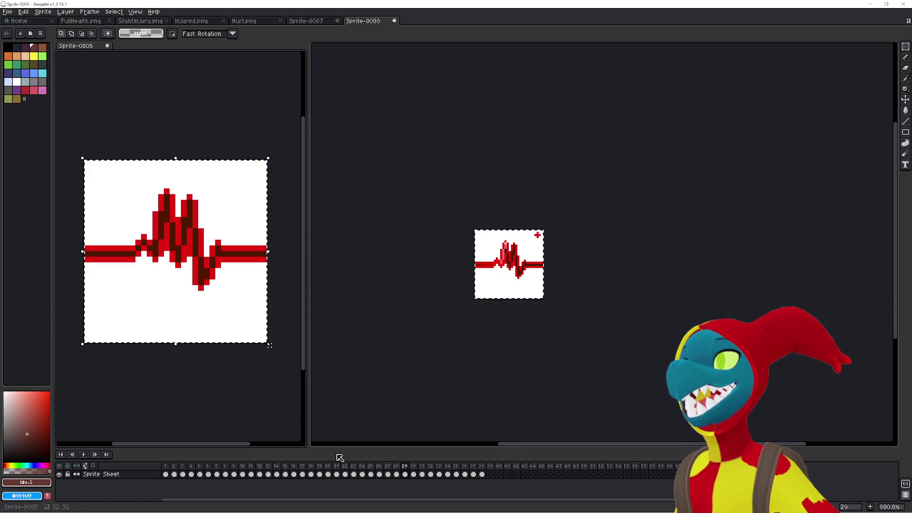
pyautogui.press('Delete')
pyautogui.click(430, 407)
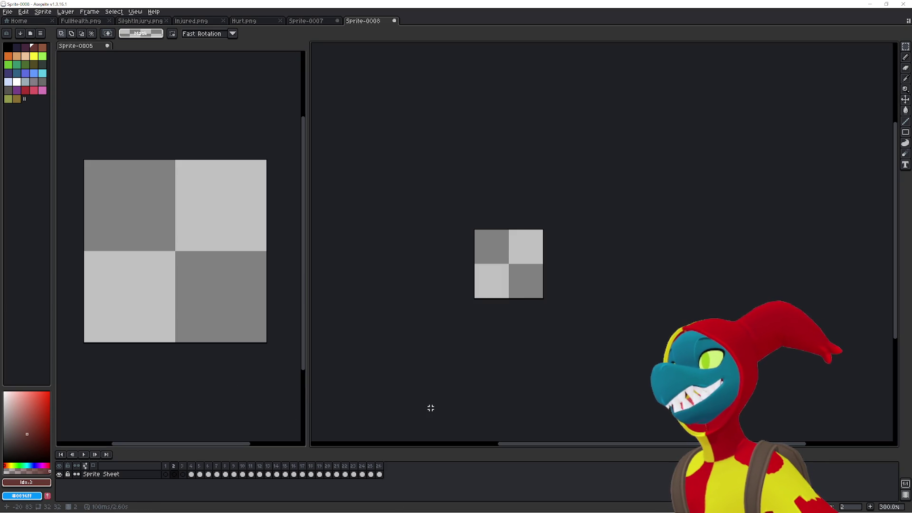
# Cancel the stray New Sprite dialog, paste the heartbeat into Sprite-0008 frame 1, then reload YouTube.
pyautogui.hotkey('ctrl', 'n')
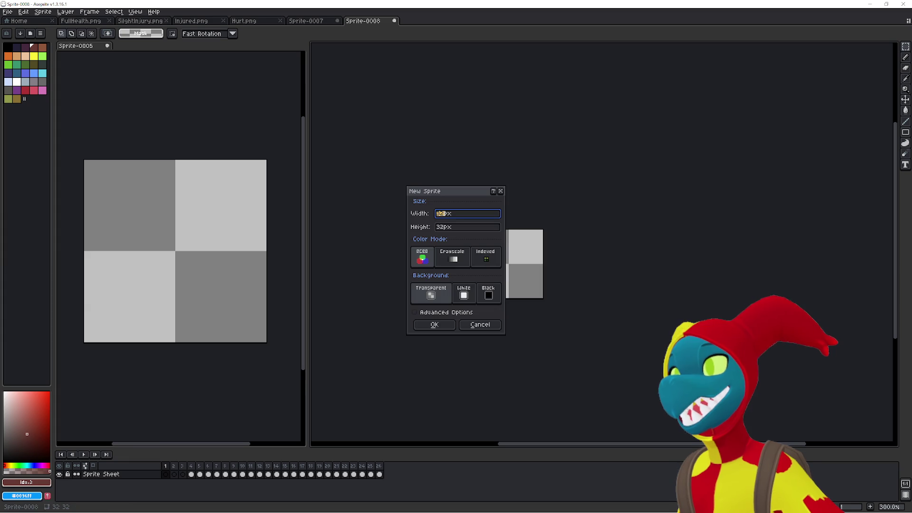
pyautogui.press('Escape')
pyautogui.hotkey('alt', 'n')
pyautogui.hotkey('alt', 'n')
pyautogui.hotkey('alt', 'n')
pyautogui.hotkey('alt', 'n')
pyautogui.hotkey('alt', 'n')
pyautogui.hotkey('alt', 'n')
pyautogui.hotkey('alt', 'n')
pyautogui.press('Left')
pyautogui.press('Left')
pyautogui.press('Left')
pyautogui.press('Left')
pyautogui.hotkey('ctrl', 'v')
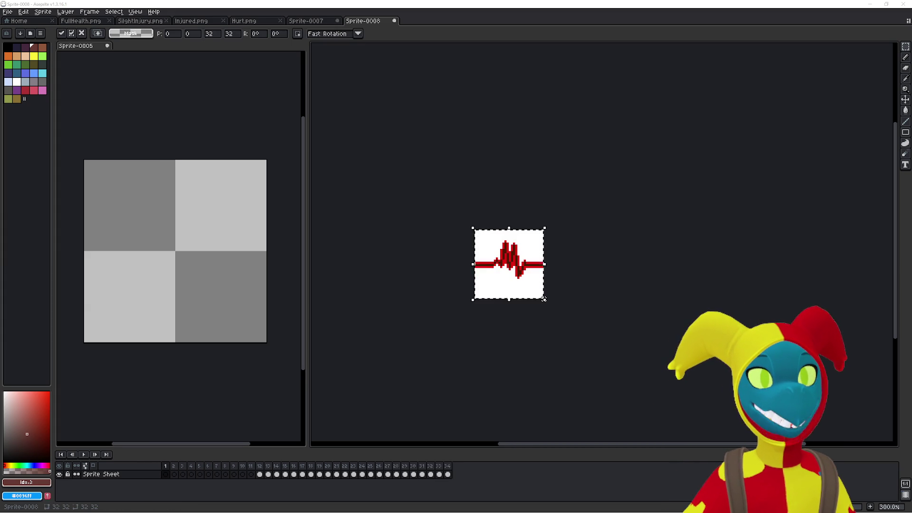
pyautogui.hotkey('alt', 'Tab')
pyautogui.click(250, 121)
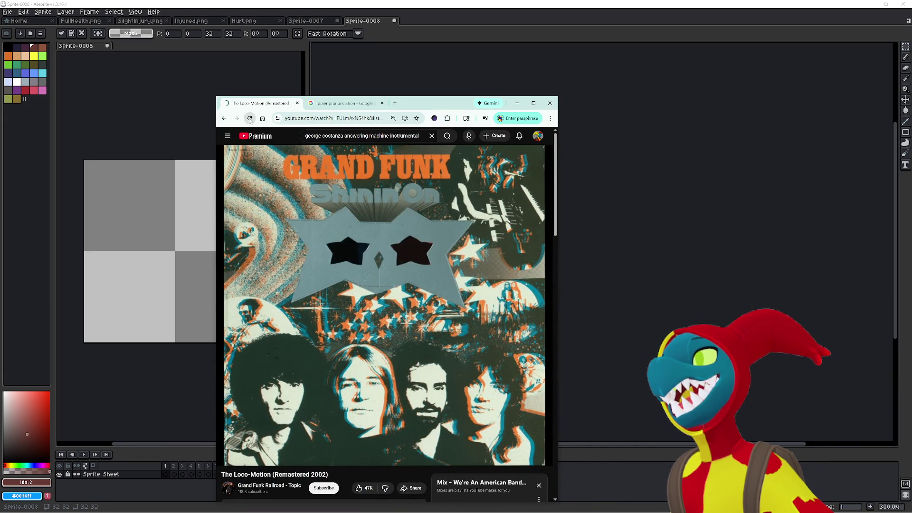
# Replace the search and Loco-Motion tabs with one YouTube homepage tab and return to Aseprite.
pyautogui.click(381, 103)
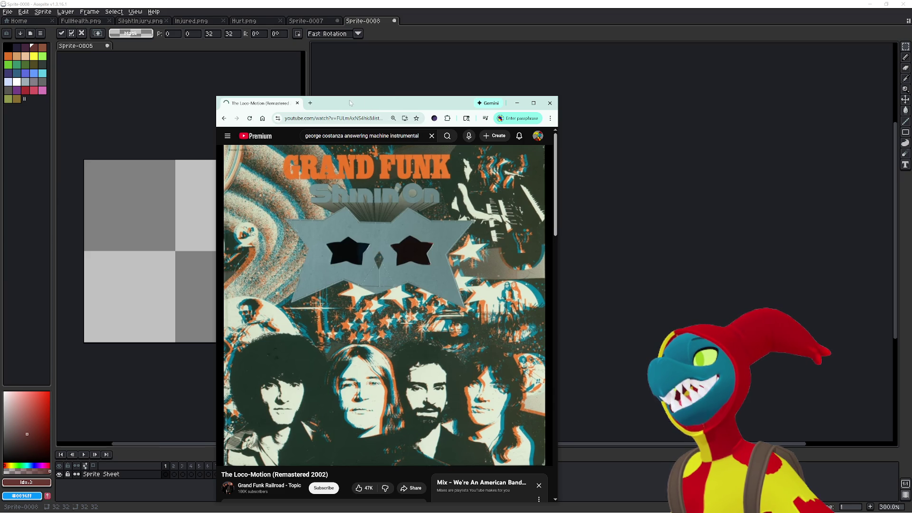
pyautogui.click(310, 103)
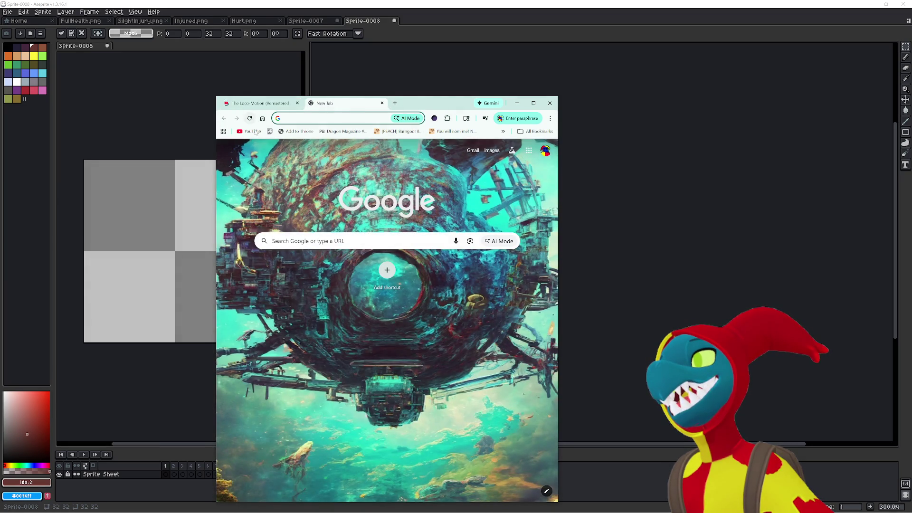
pyautogui.click(251, 131)
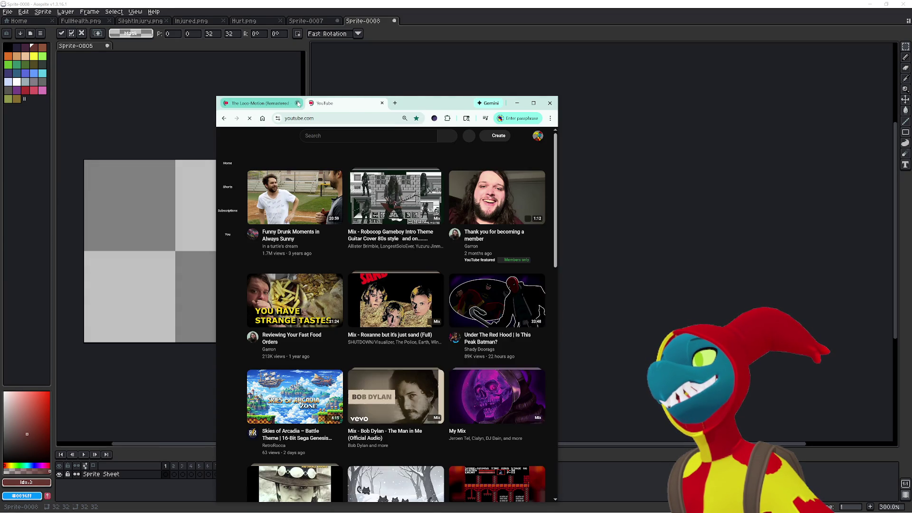
pyautogui.click(298, 103)
pyautogui.hotkey('alt', 'Tab')
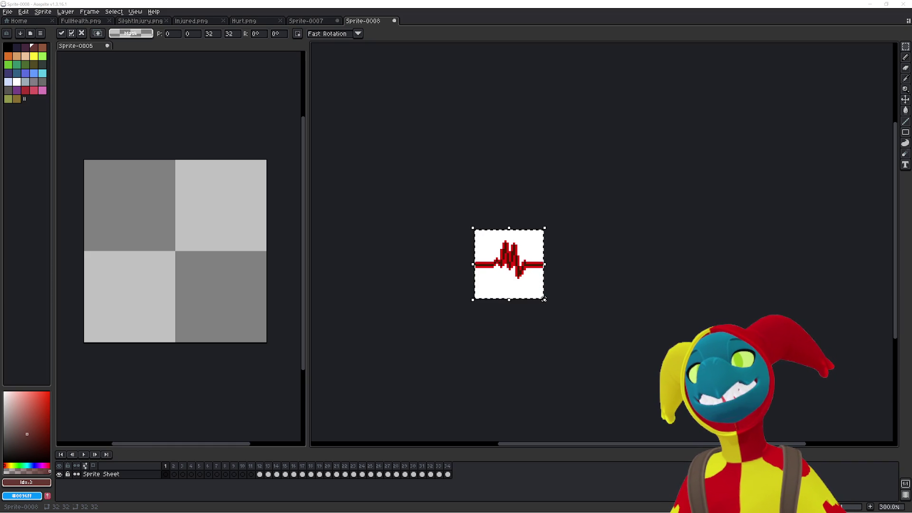
# Commit the frame-1 paste, paste the heartbeat back into Sprite-0005 frame 29, and go to Sprite-0008 frame 2.
pyautogui.click(431, 374)
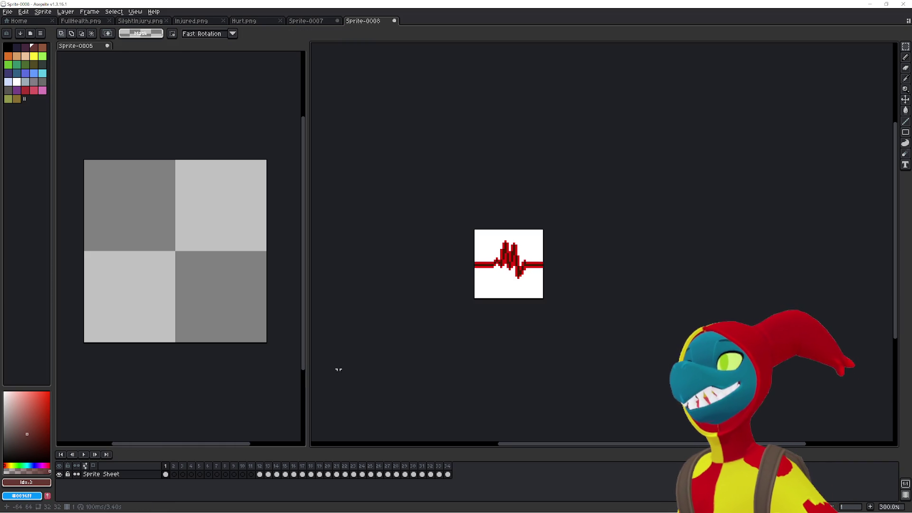
pyautogui.click(207, 413)
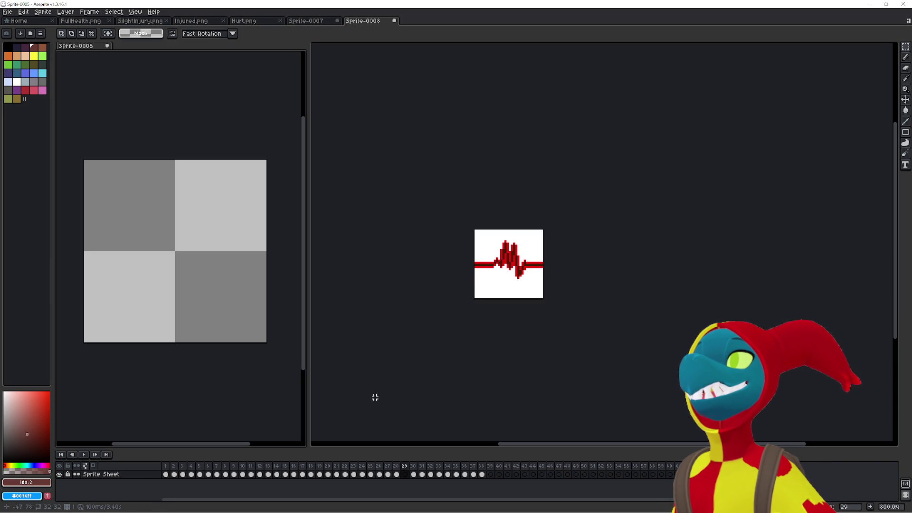
pyautogui.hotkey('ctrl', 'v')
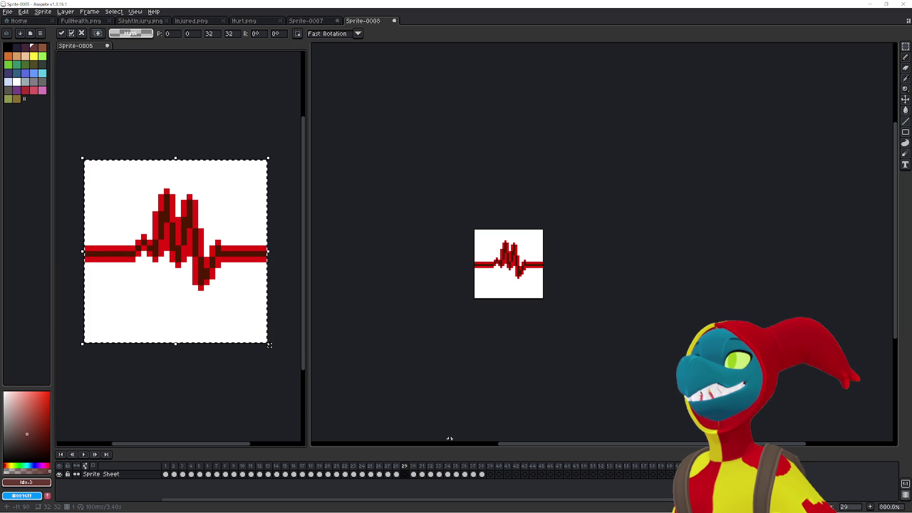
pyautogui.click(424, 366)
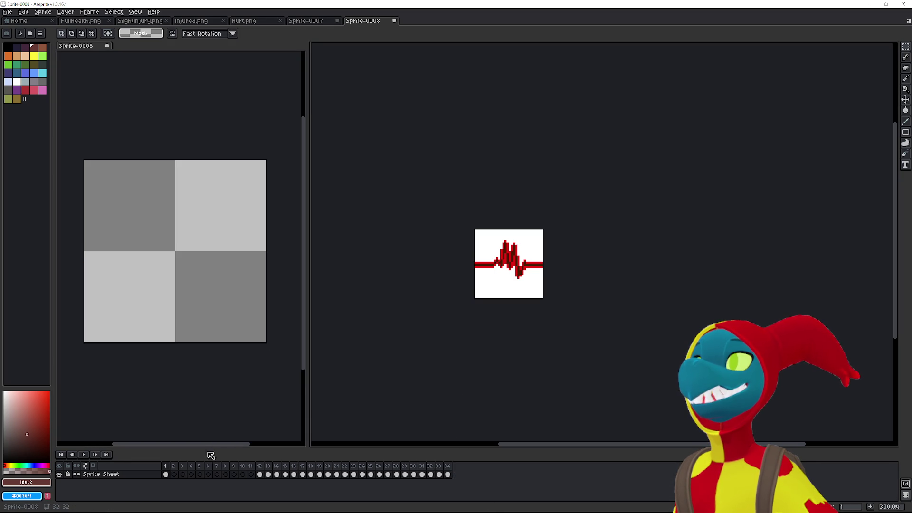
pyautogui.click(175, 474)
# Cut the heartbeat from Sprite-0005 frame 30 and paste it into Sprite-0008 frame 2.
pyautogui.click(203, 407)
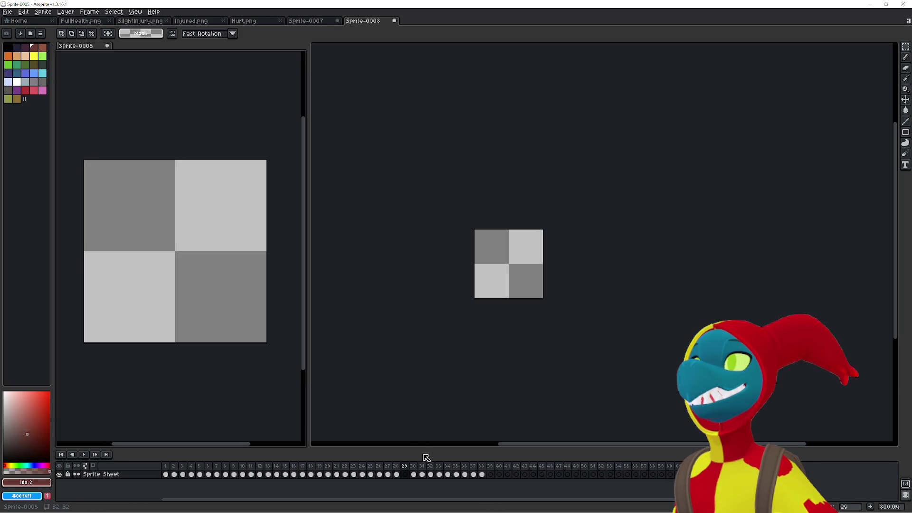
pyautogui.click(414, 475)
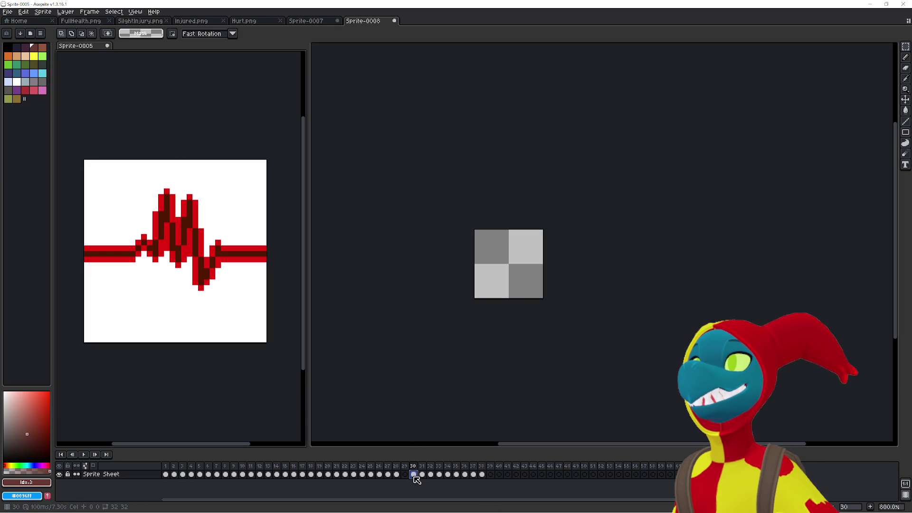
pyautogui.hotkey('ctrl', 'x')
pyautogui.click(416, 400)
pyautogui.hotkey('ctrl', 'v')
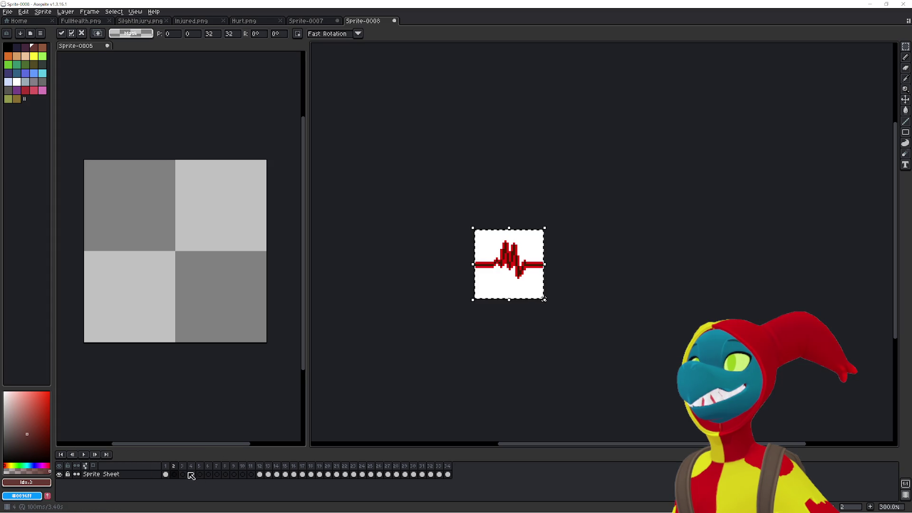
pyautogui.click(375, 388)
pyautogui.press('Right')
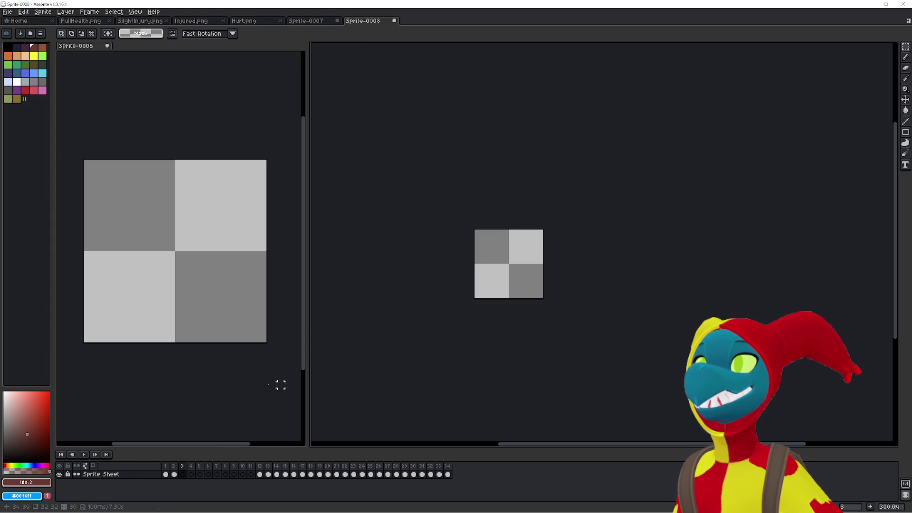
# Move the heartbeats from Sprite-0005 frames 31 and 32 into Sprite-0008 frames 3 and 4.
pyautogui.click(234, 382)
pyautogui.click(422, 474)
pyautogui.hotkey('ctrl', 'x')
pyautogui.click(445, 403)
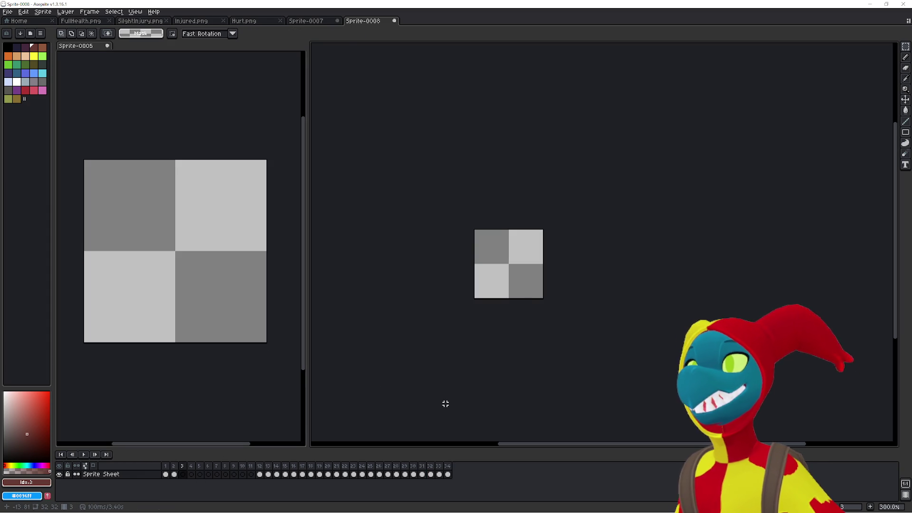
pyautogui.hotkey('ctrl', 'v')
pyautogui.click(267, 420)
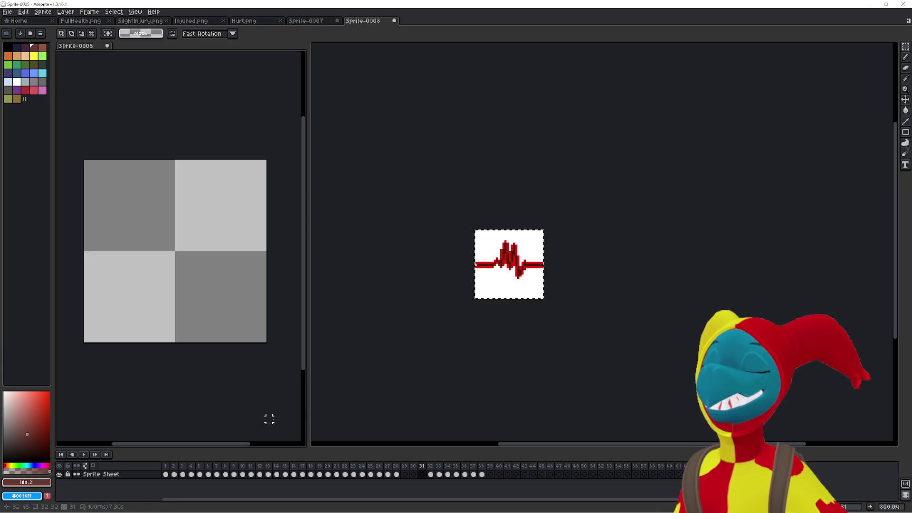
pyautogui.press('Right')
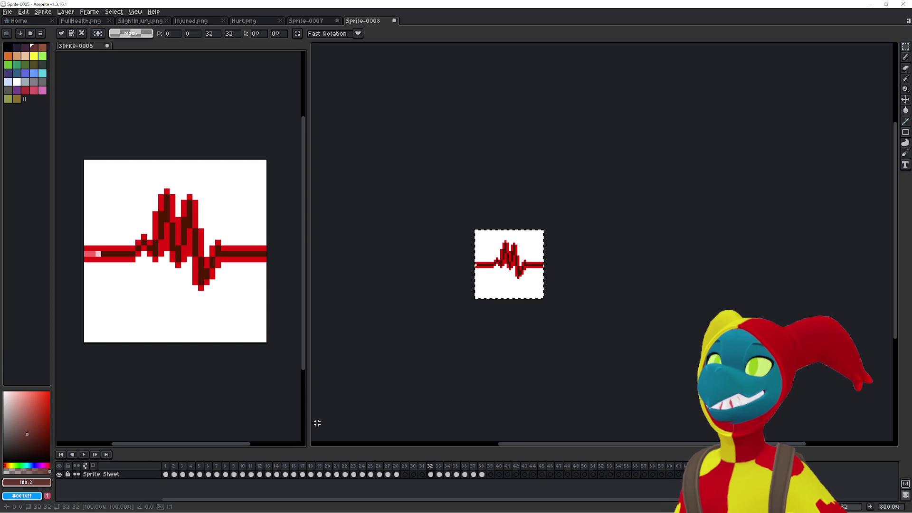
pyautogui.press('Escape')
pyautogui.click(491, 405)
pyautogui.press('Right')
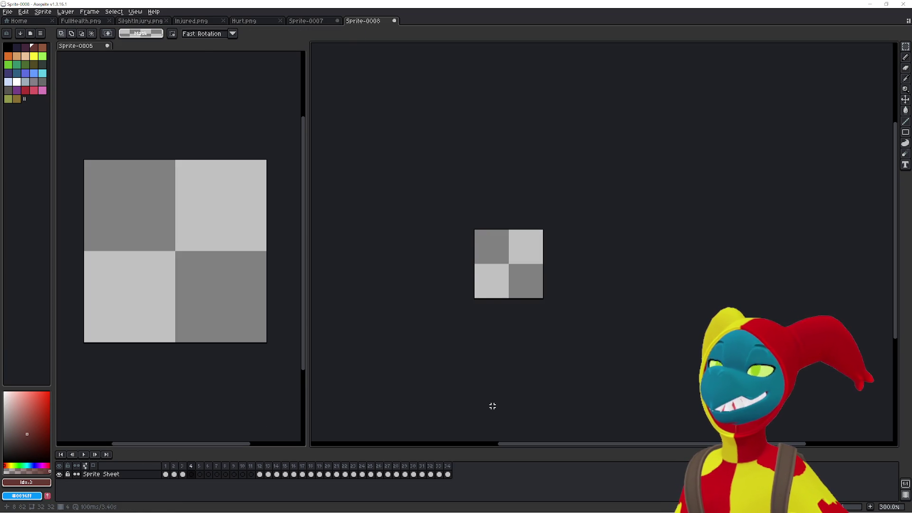
pyautogui.hotkey('ctrl', 'v')
# Move the heartbeats from Sprite-0005 frames 33 and 34 into Sprite-0008 frames 5 and 6.
pyautogui.click(241, 413)
pyautogui.press('Right')
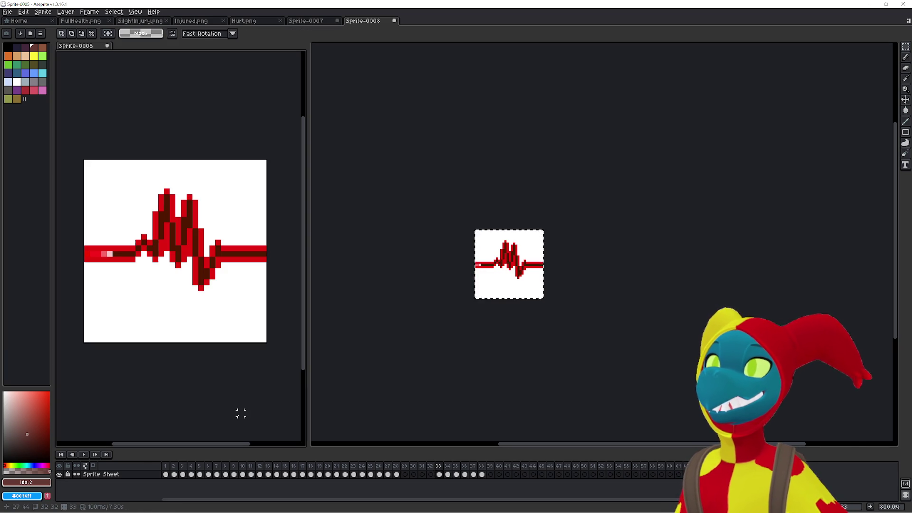
pyautogui.hotkey('ctrl', 'x')
pyautogui.click(360, 410)
pyautogui.press('Right')
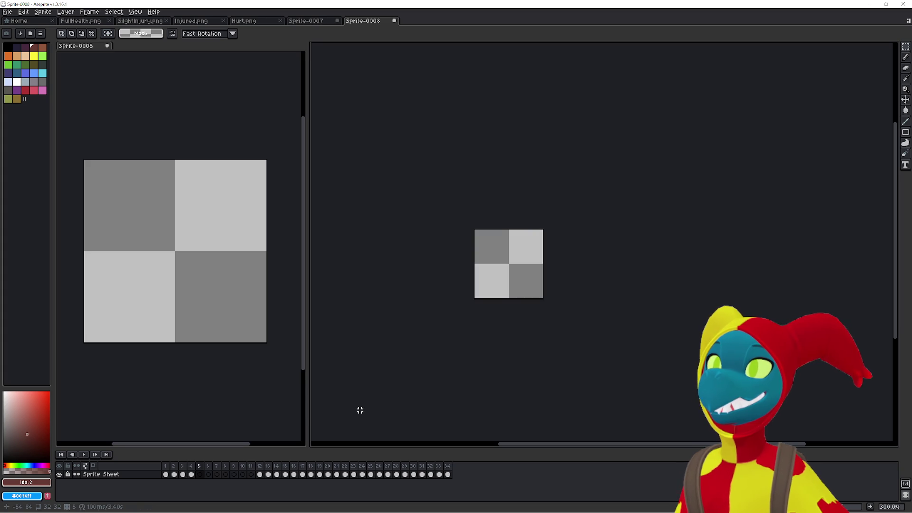
pyautogui.hotkey('ctrl', 'v')
pyautogui.click(252, 407)
pyautogui.press('Right')
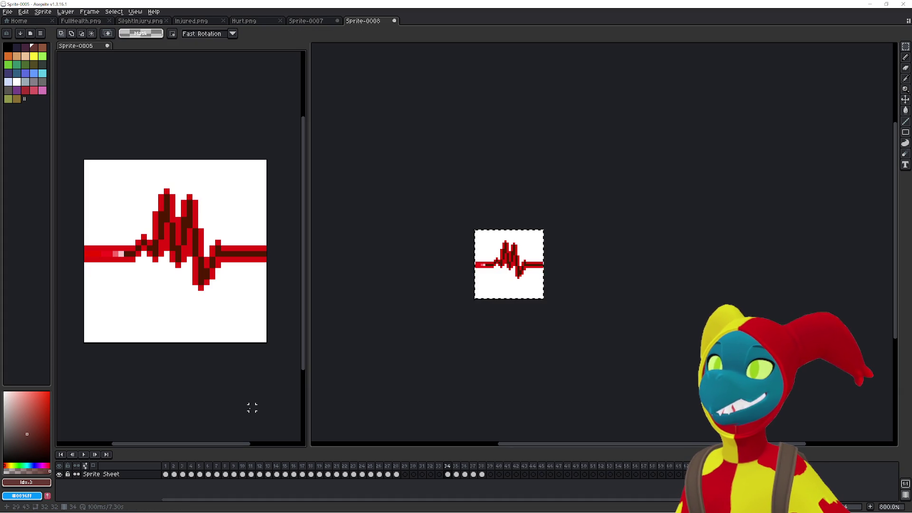
pyautogui.hotkey('ctrl', 'x')
pyautogui.click(421, 393)
pyautogui.press('Right')
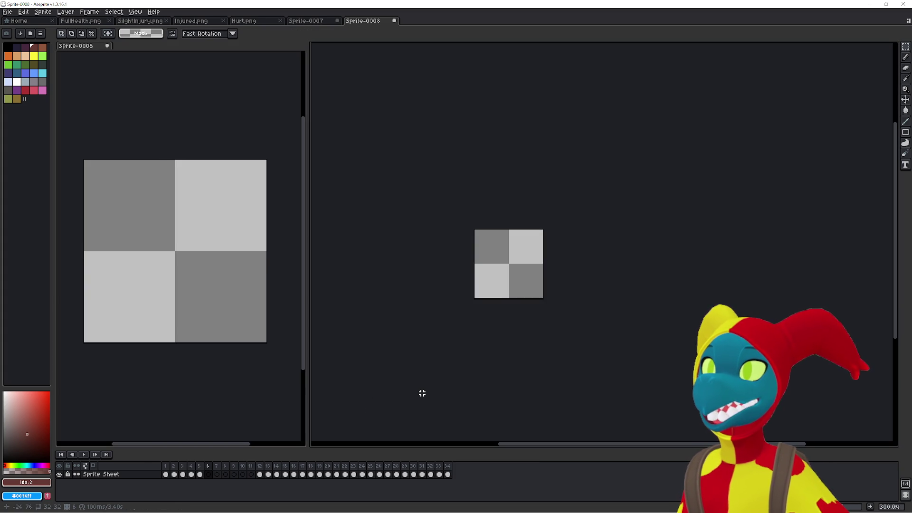
pyautogui.hotkey('ctrl', 'v')
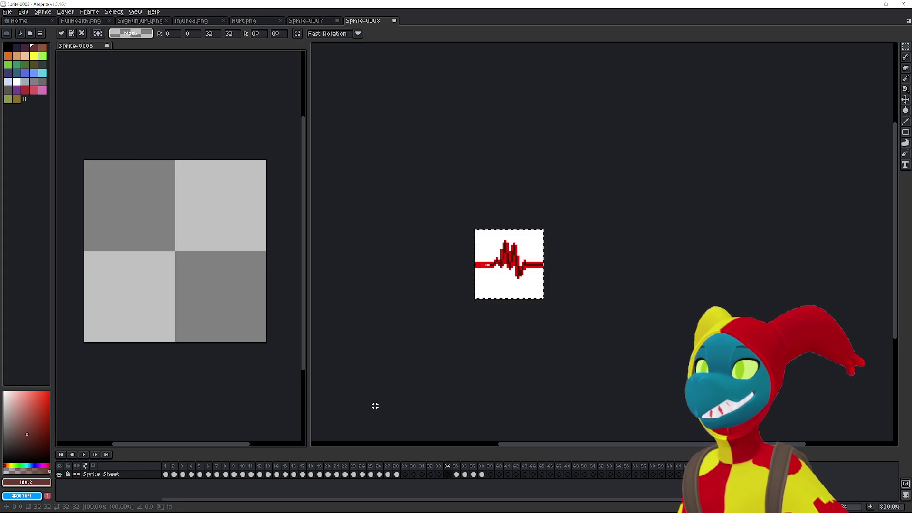
# Move the heartbeats from Sprite-0005 frames 35 and 36 into Sprite-0008 frames 7 and 8.
pyautogui.press('Right')
pyautogui.hotkey('ctrl', 'x')
pyautogui.click(505, 402)
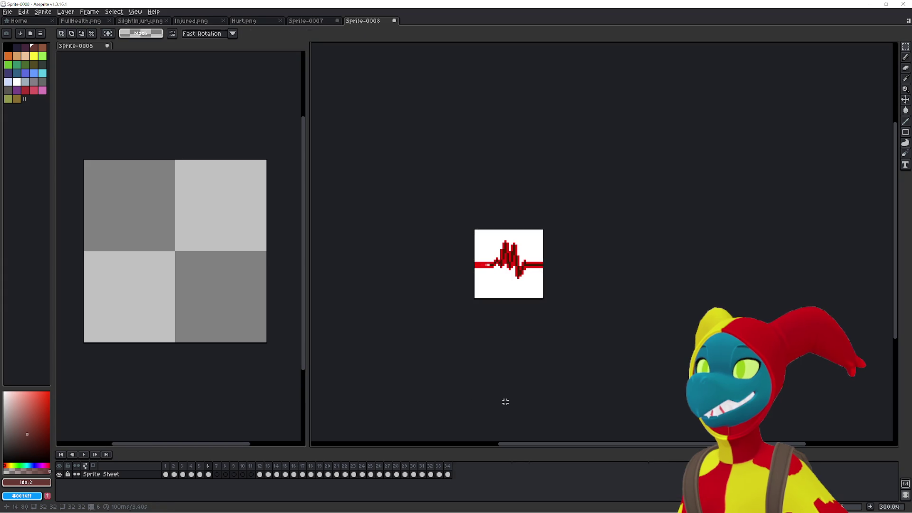
pyautogui.press('Right')
pyautogui.hotkey('ctrl', 'v')
pyautogui.click(217, 413)
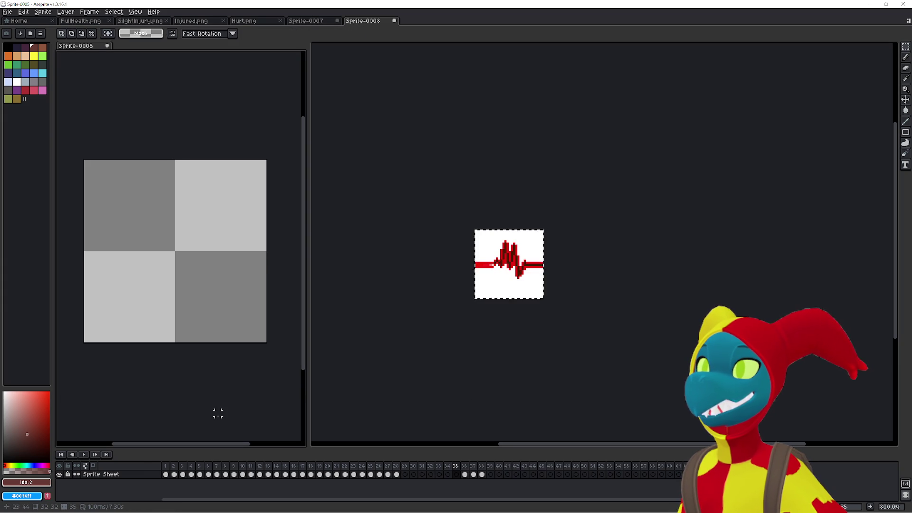
pyautogui.press('Right')
pyautogui.hotkey('ctrl', 'x')
pyautogui.click(420, 390)
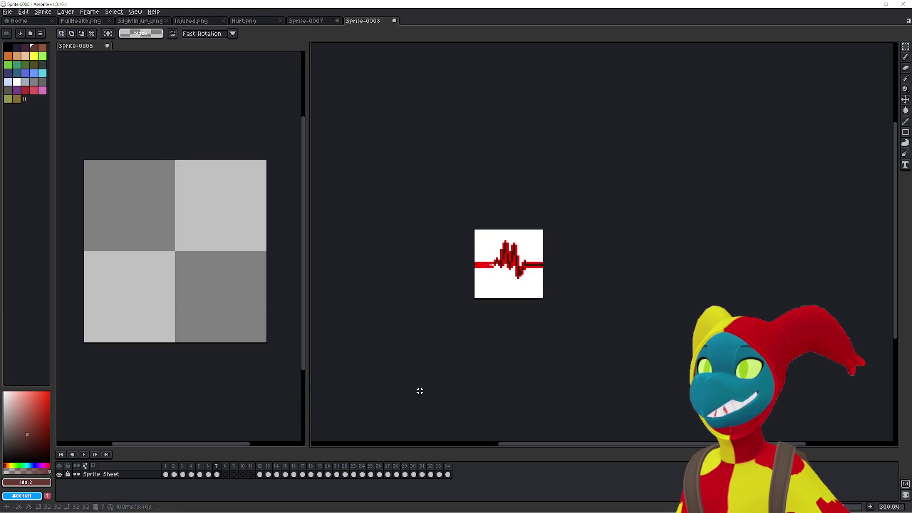
pyautogui.press('Right')
pyautogui.hotkey('ctrl', 'v')
# Move the heartbeats from Sprite-0005 frame 37 onward into Sprite-0008 frames 9 and 10.
pyautogui.click(212, 401)
pyautogui.press('Right')
pyautogui.hotkey('ctrl', 'x')
pyautogui.click(448, 397)
pyautogui.press('Right')
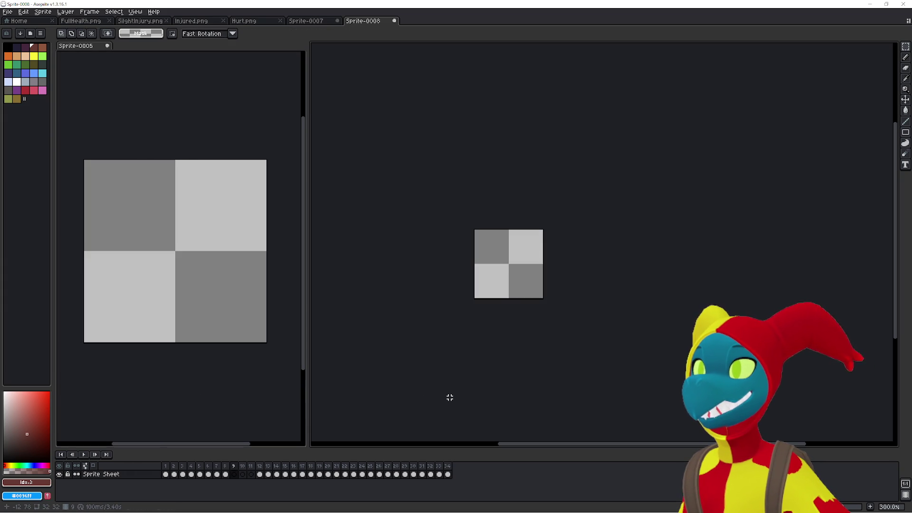
pyautogui.hotkey('ctrl', 'v')
pyautogui.click(275, 402)
pyautogui.press('Right')
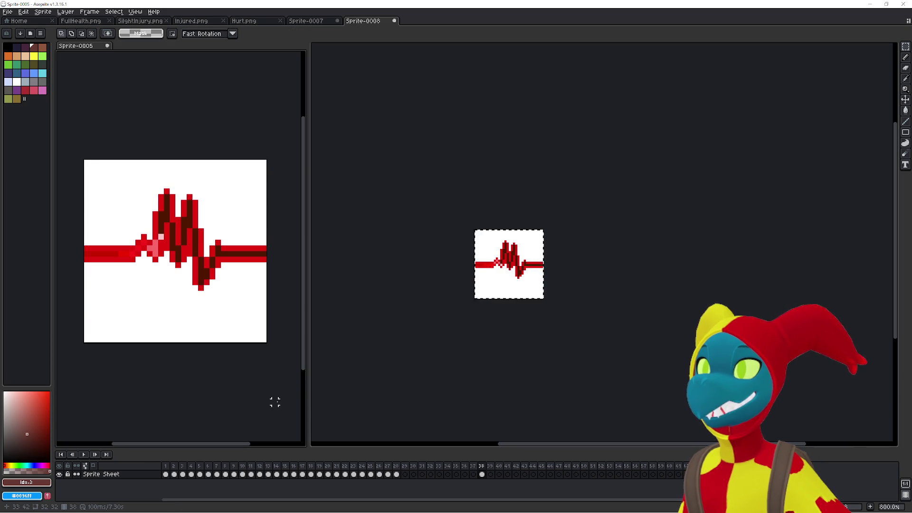
pyautogui.hotkey('ctrl', 'x')
pyautogui.click(407, 385)
pyautogui.press('Right')
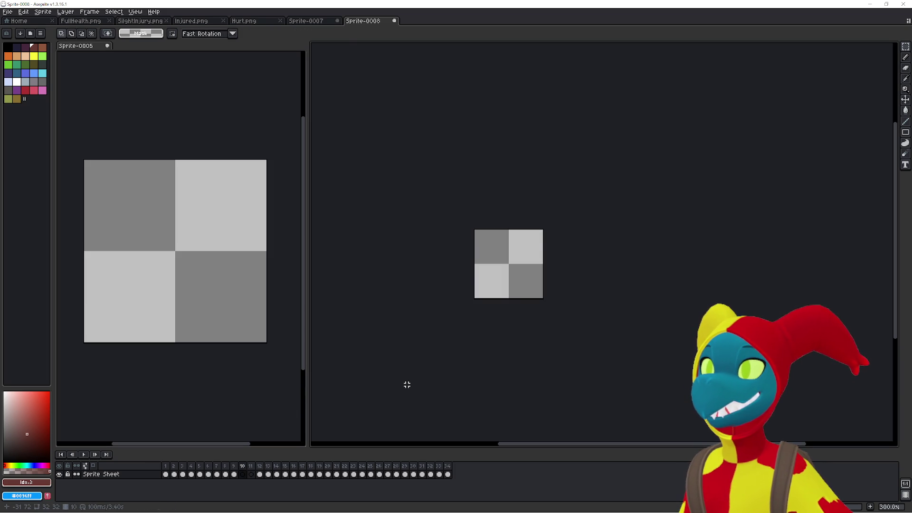
pyautogui.hotkey('ctrl', 'v')
pyautogui.press('Right')
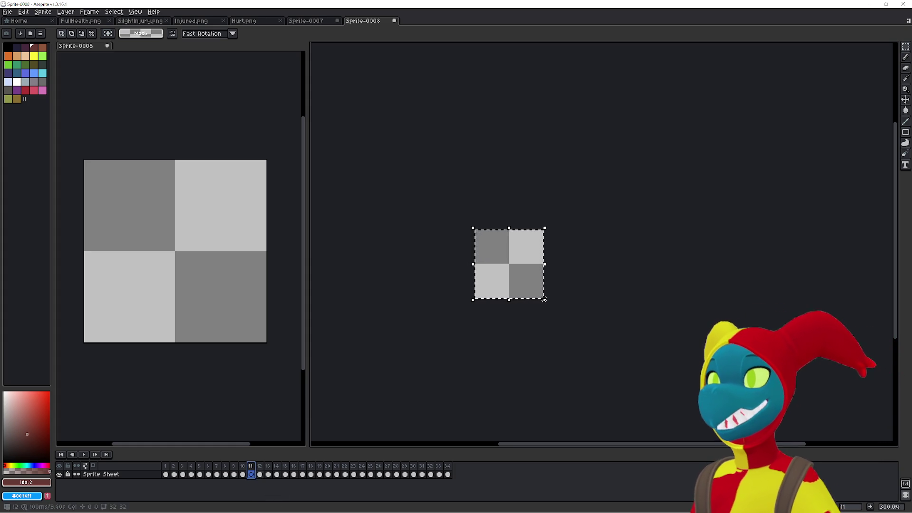
# Deselect, delete the leftover empty frame 11, and go to frame 1.
pyautogui.hotkey('ctrl', 'd')
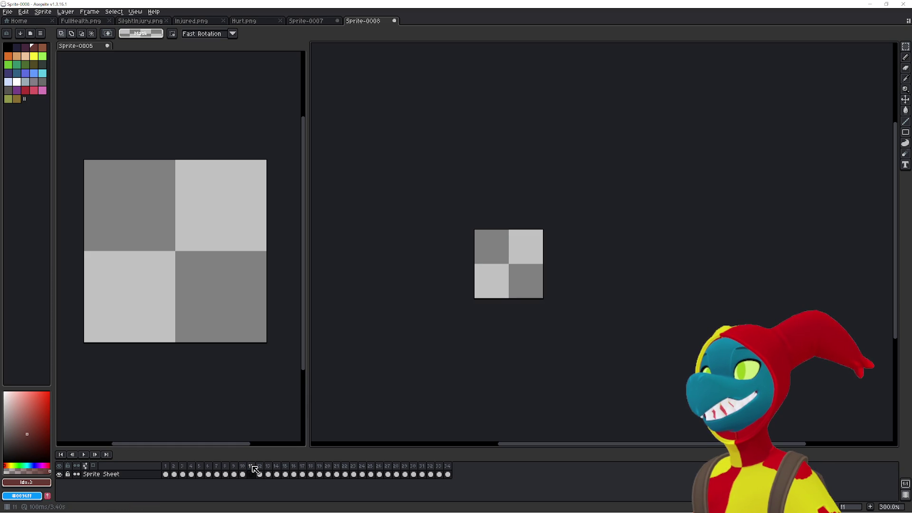
pyautogui.hotkey('alt', 'c')
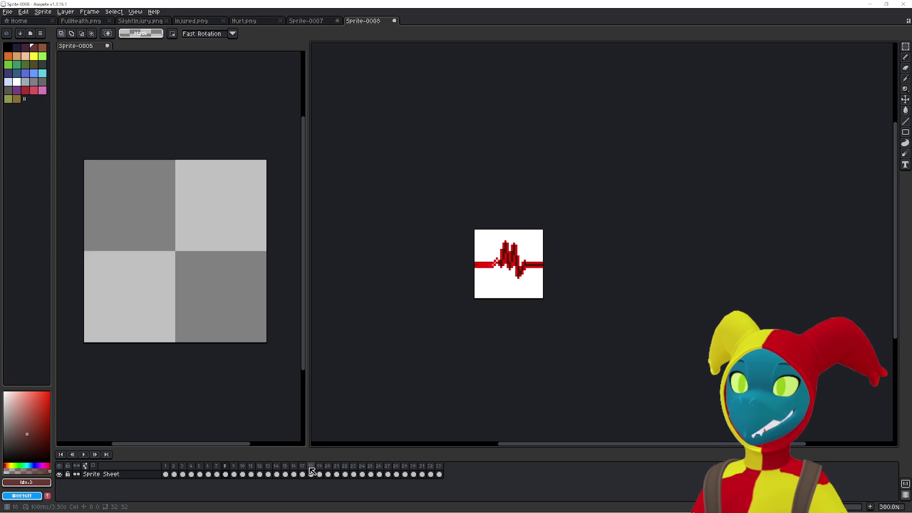
pyautogui.click(169, 468)
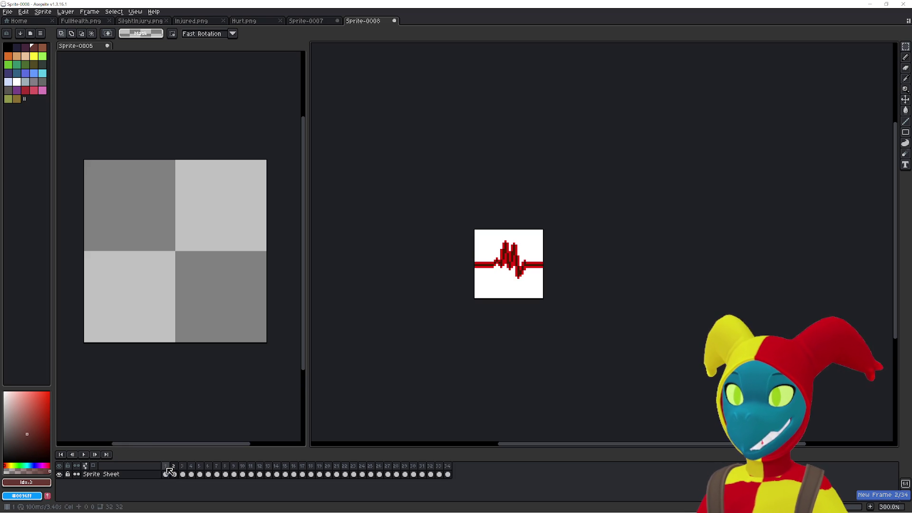
# Insert new empty frames at the start of Sprite-0008 and bring up Sprite-0007.
pyautogui.hotkey('alt', 'n')
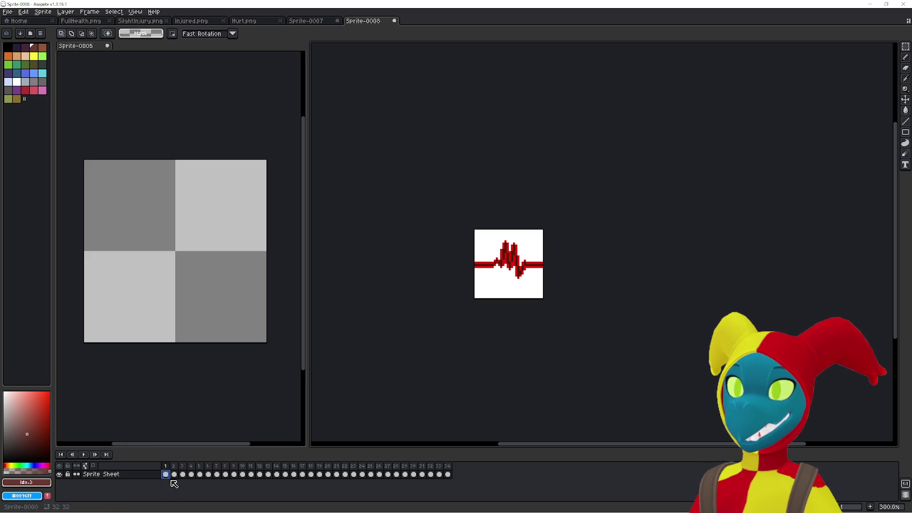
pyautogui.press('Delete')
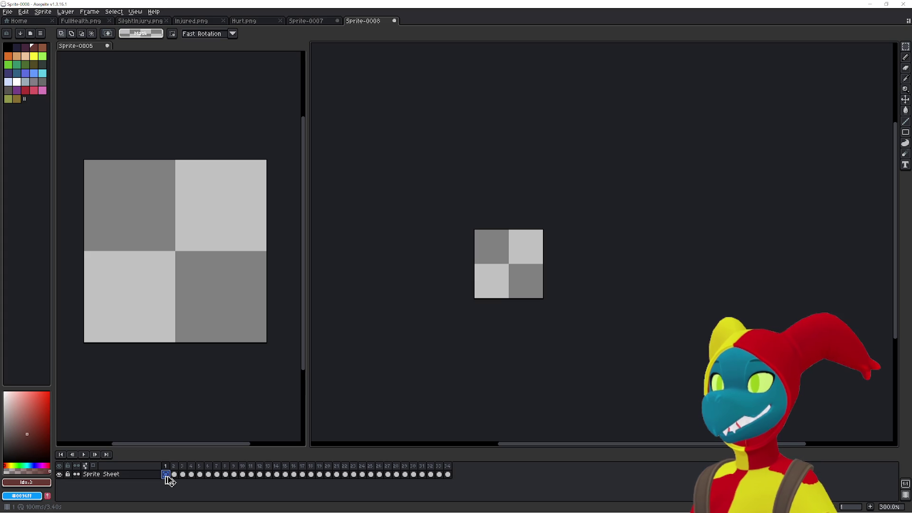
pyautogui.hotkey('alt', 'n')
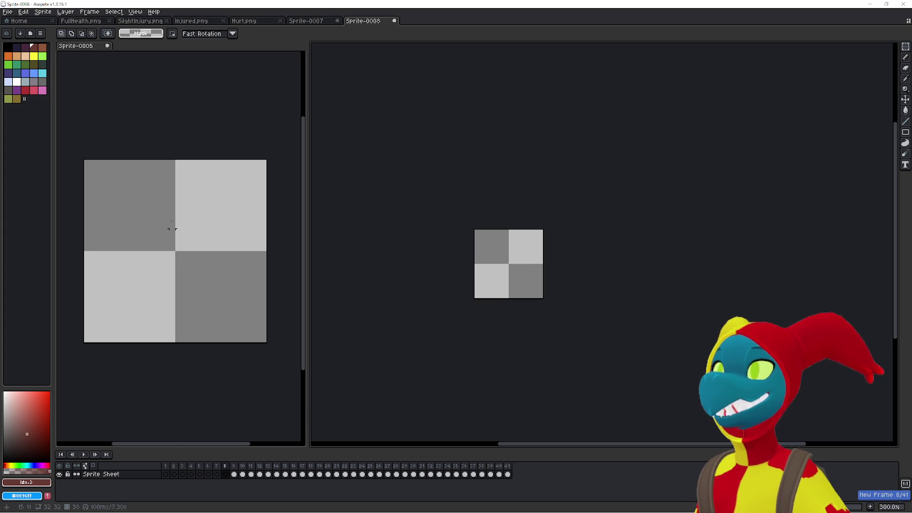
pyautogui.click(315, 21)
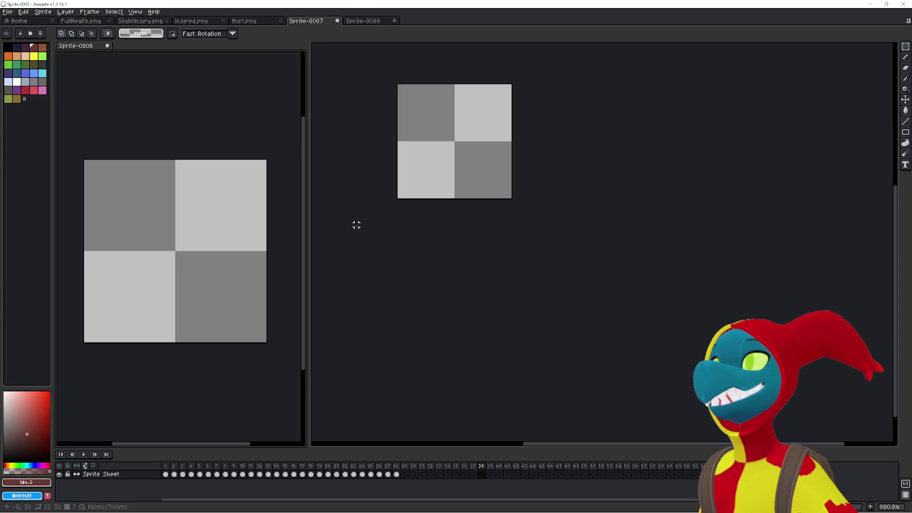
# Close the Sprite-0007 tab and discard its unsaved changes with Don't Save.
pyautogui.click(363, 21)
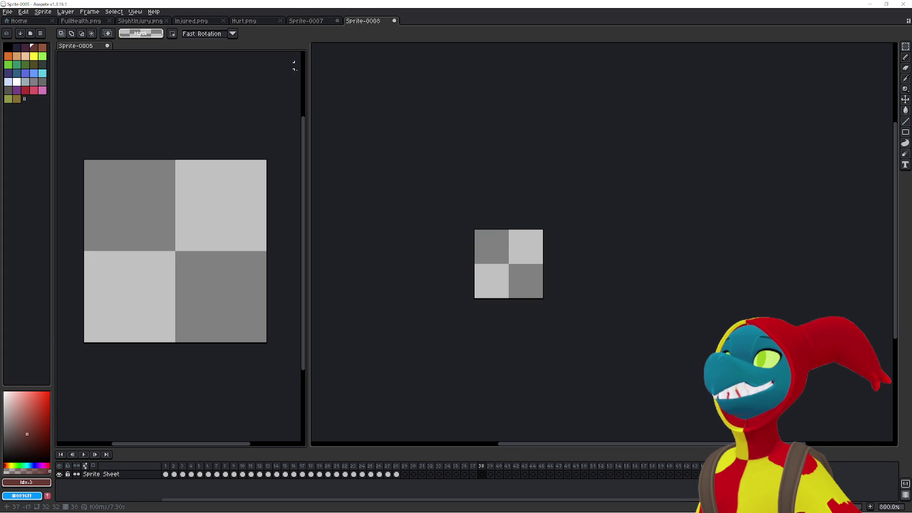
pyautogui.click(308, 23)
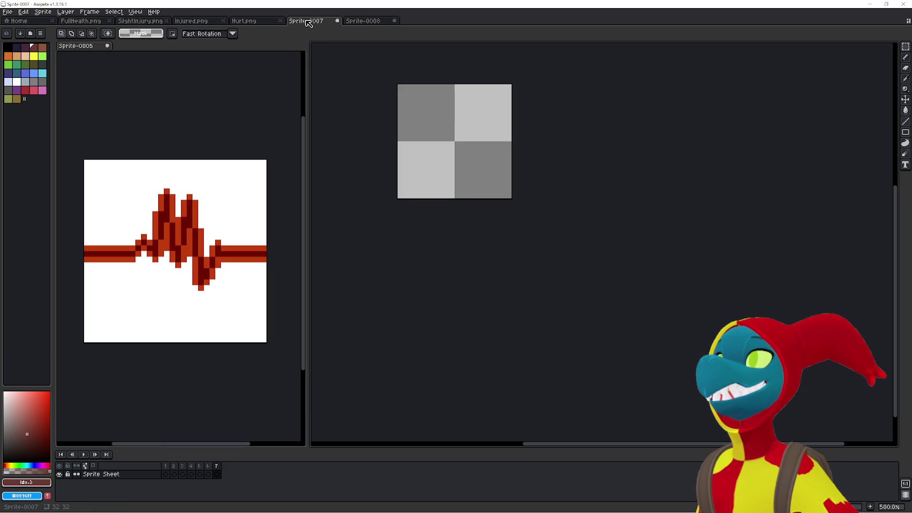
pyautogui.click(352, 23)
pyautogui.click(336, 21)
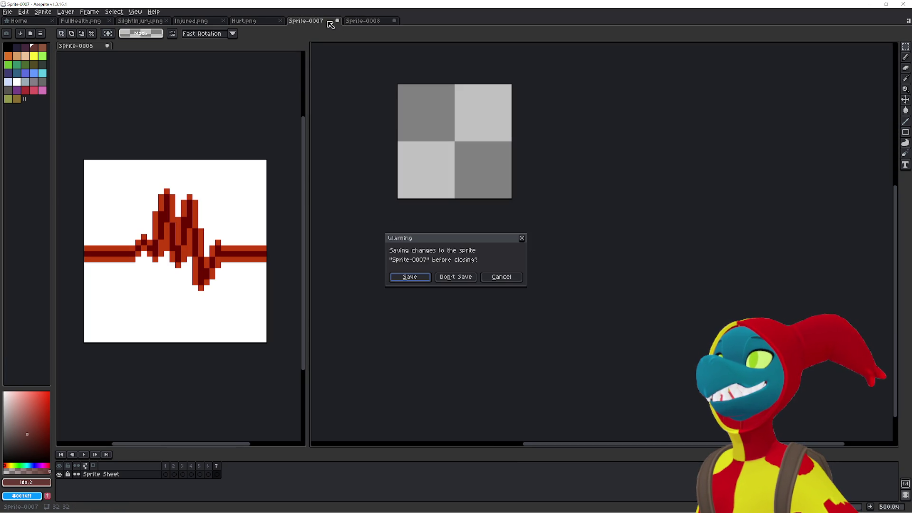
pyautogui.click(457, 278)
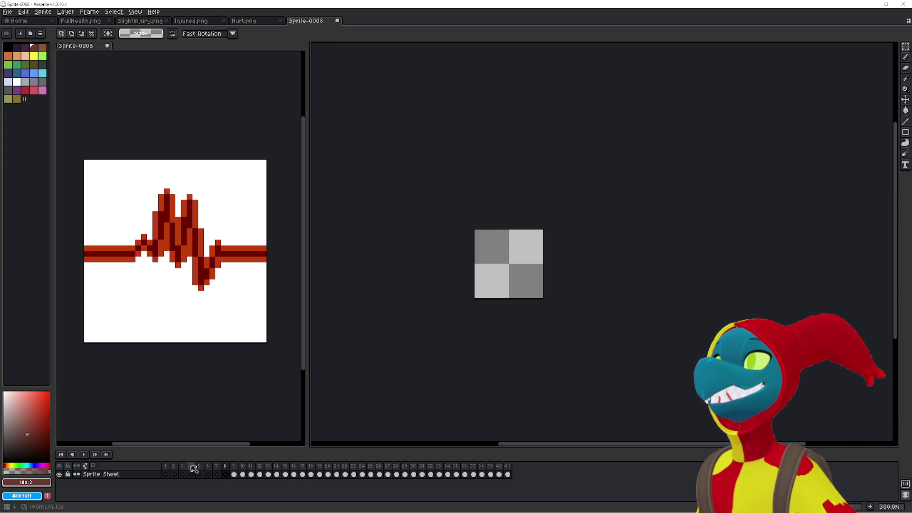
# Check the heartbeat in frame 28, then delete the blank leading frames of Sprite-0008.
pyautogui.click(398, 473)
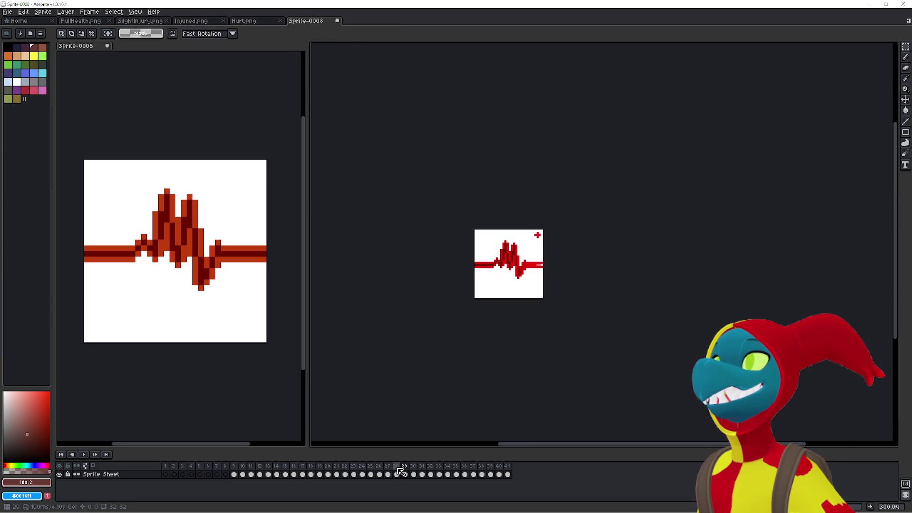
pyautogui.press('Right')
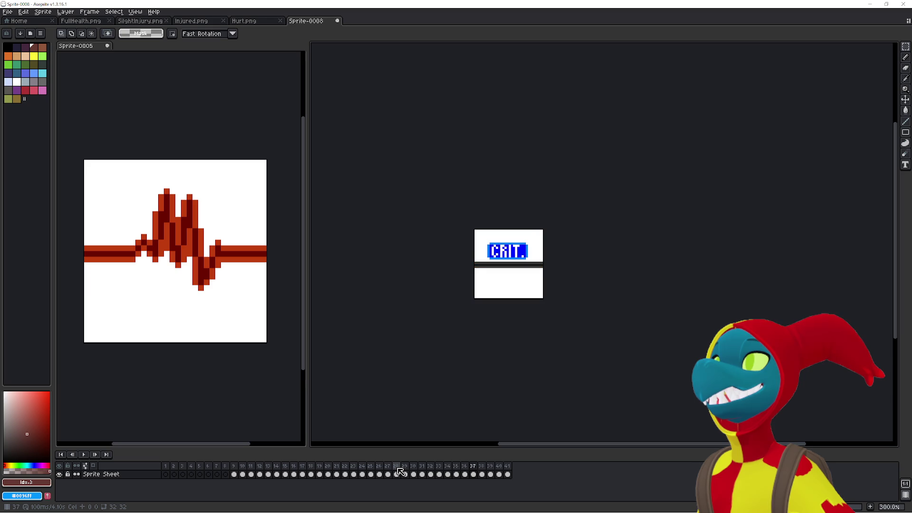
pyautogui.press('Left')
pyautogui.press('Left')
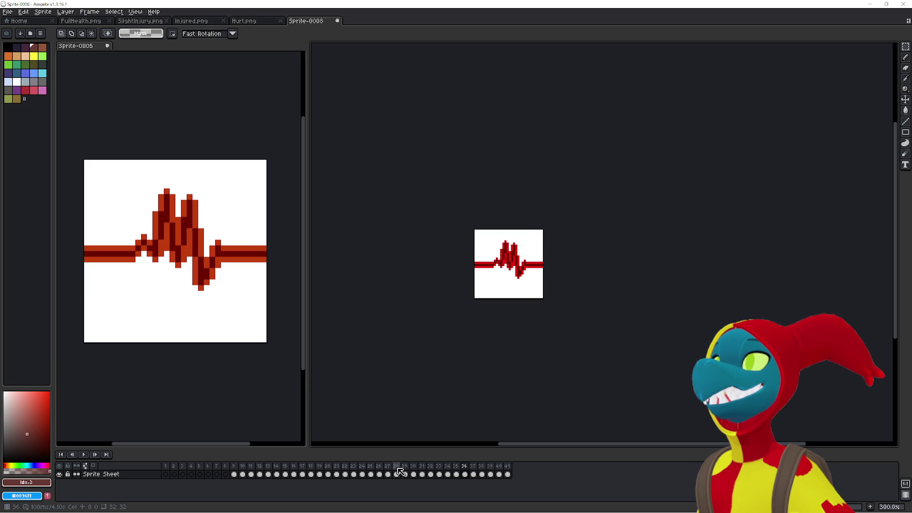
pyautogui.click(227, 469)
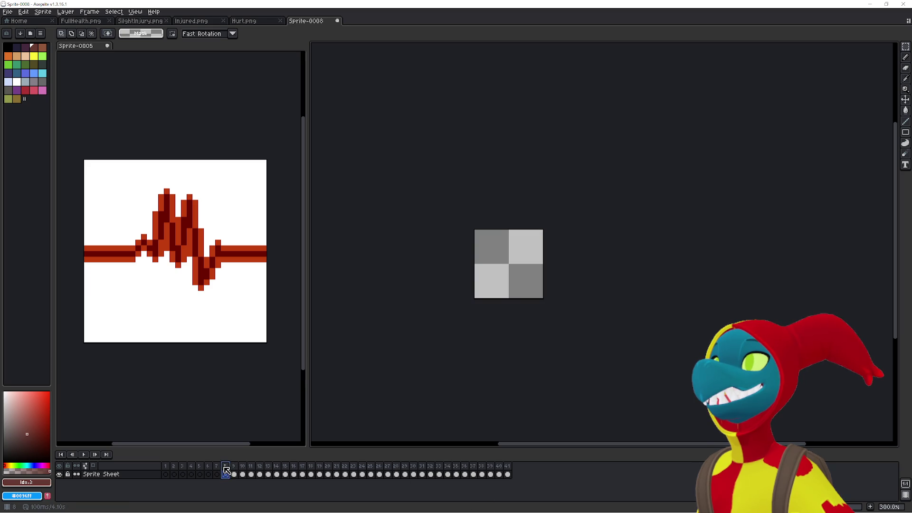
pyautogui.doubleClick(168, 466)
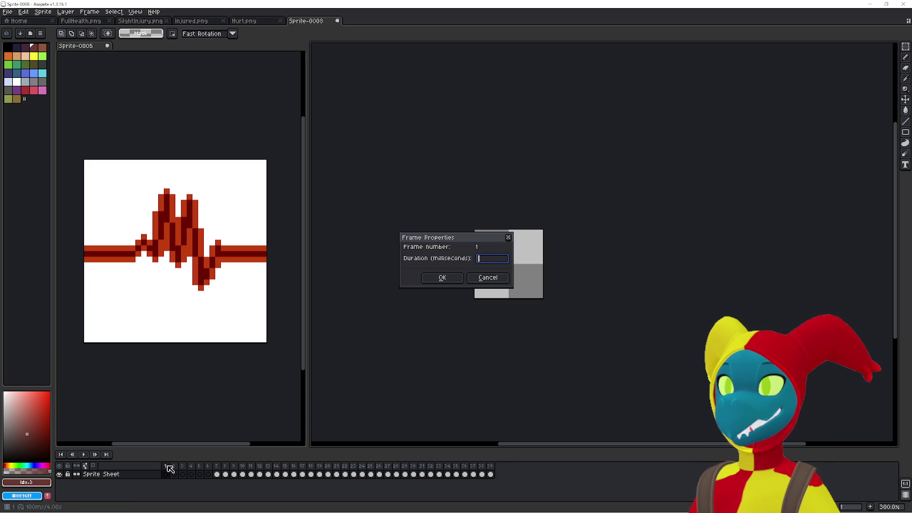
pyautogui.press('Escape')
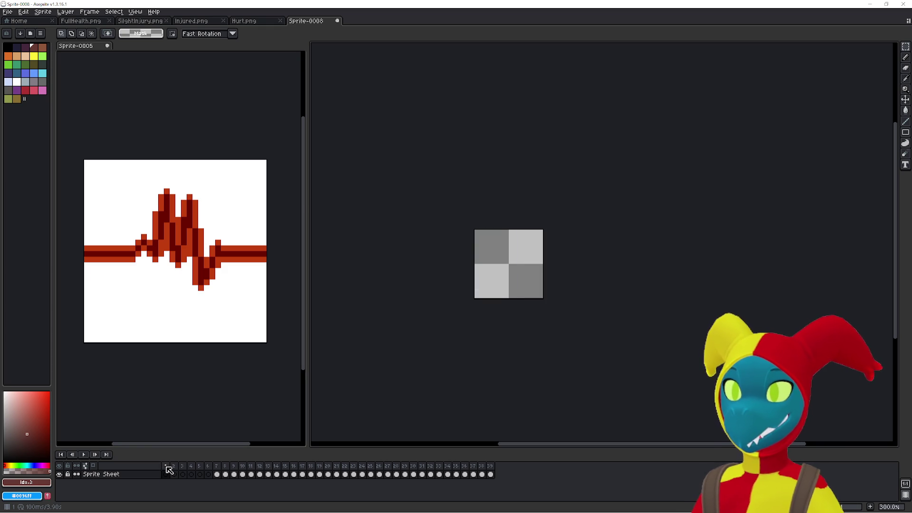
pyautogui.press('Delete')
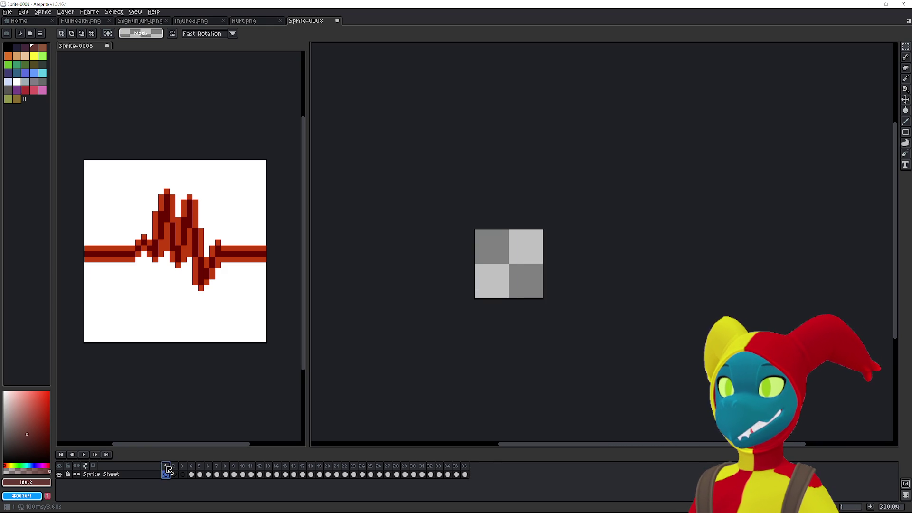
pyautogui.press('Delete')
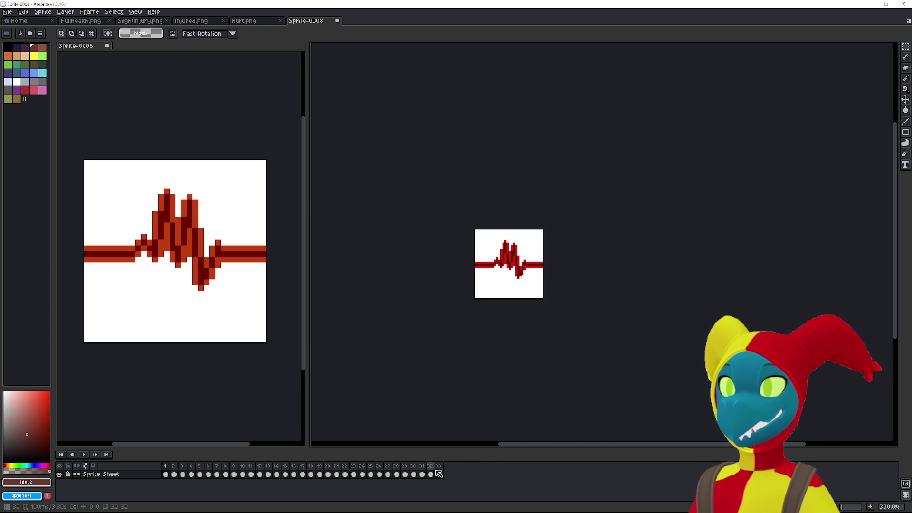
# Review frames 28–33 and undo the accidental new frames added after frame 29.
pyautogui.click(438, 471)
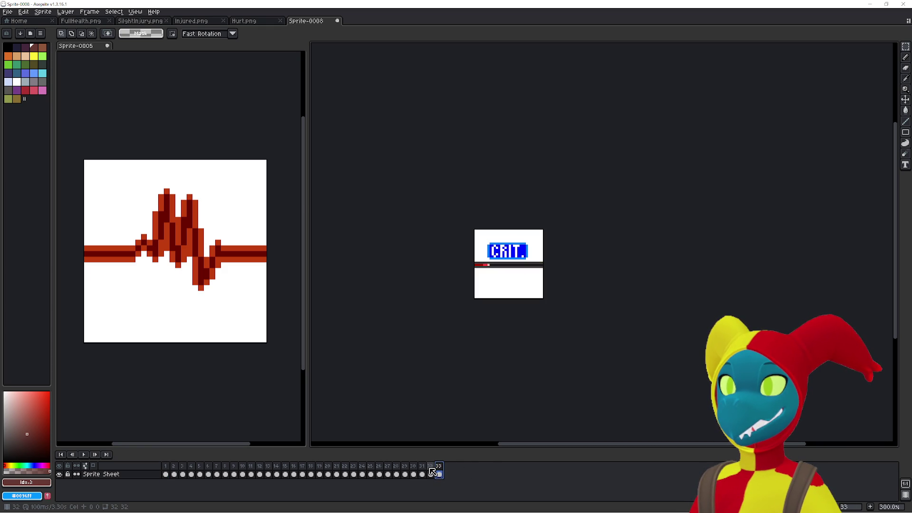
pyautogui.click(396, 473)
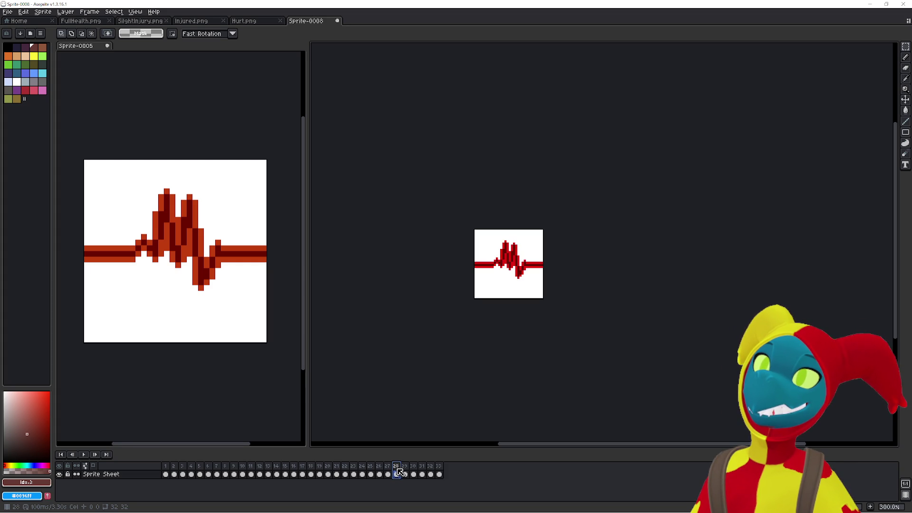
pyautogui.click(407, 470)
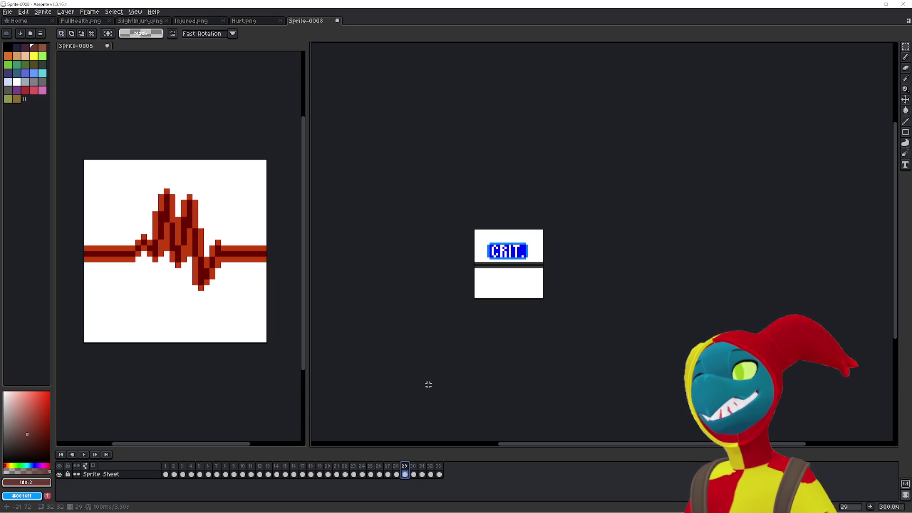
pyautogui.hotkey('alt', 'n')
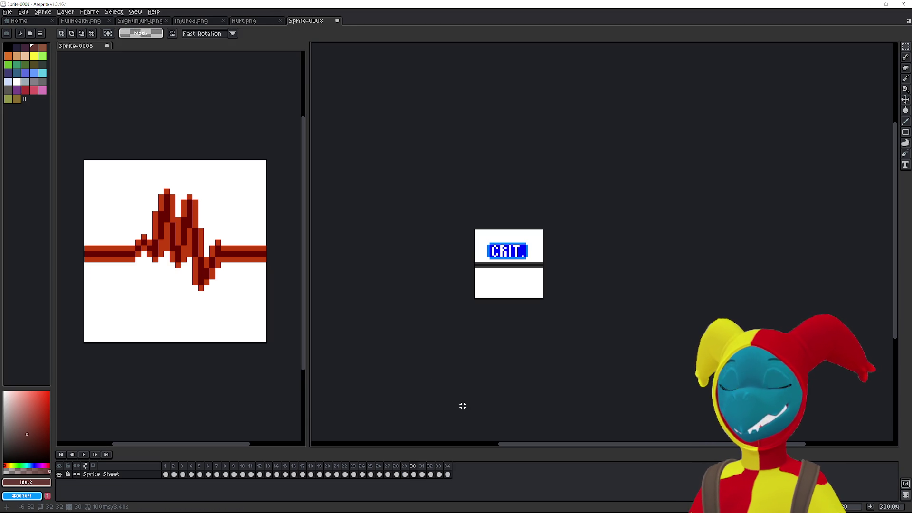
pyautogui.hotkey('ctrl', 'z')
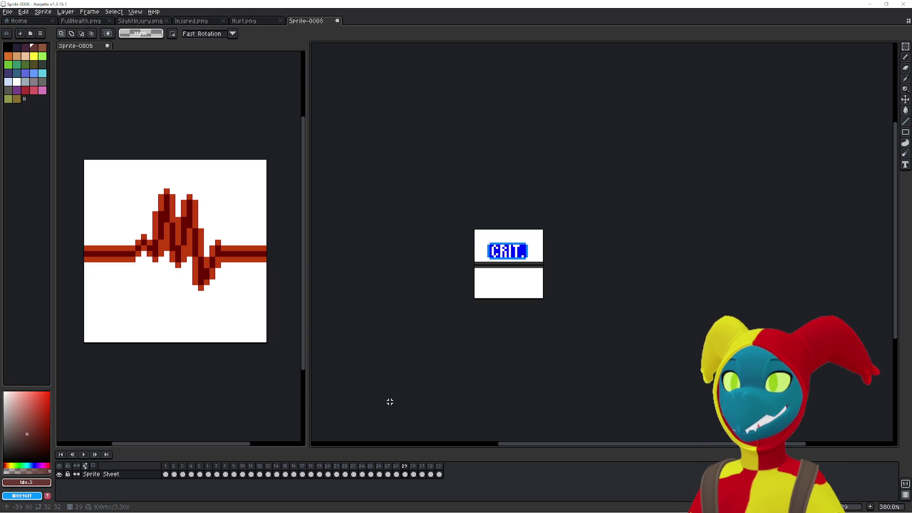
pyautogui.click(213, 368)
pyautogui.hotkey('ctrl', 'z')
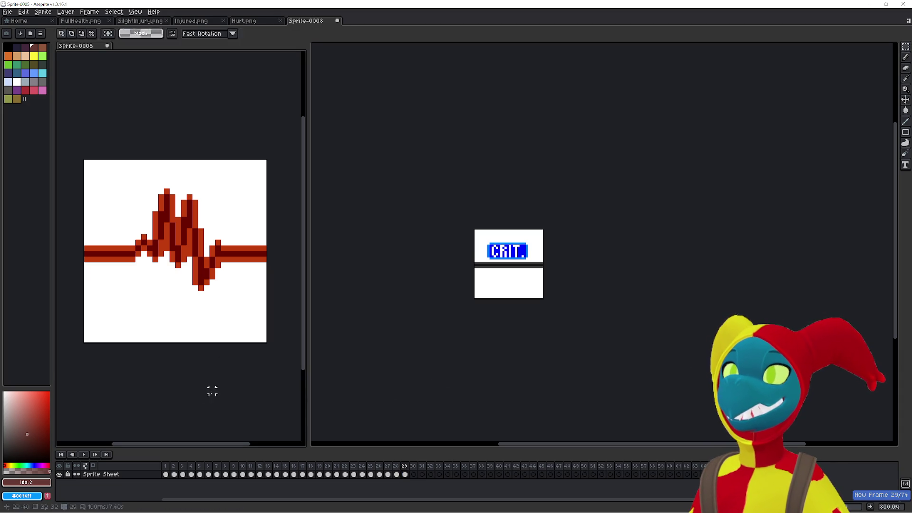
# Create a new 32×32 transparent sprite and cut the CRIT image from Sprite-0008 frame 29.
pyautogui.hotkey('ctrl', 'n')
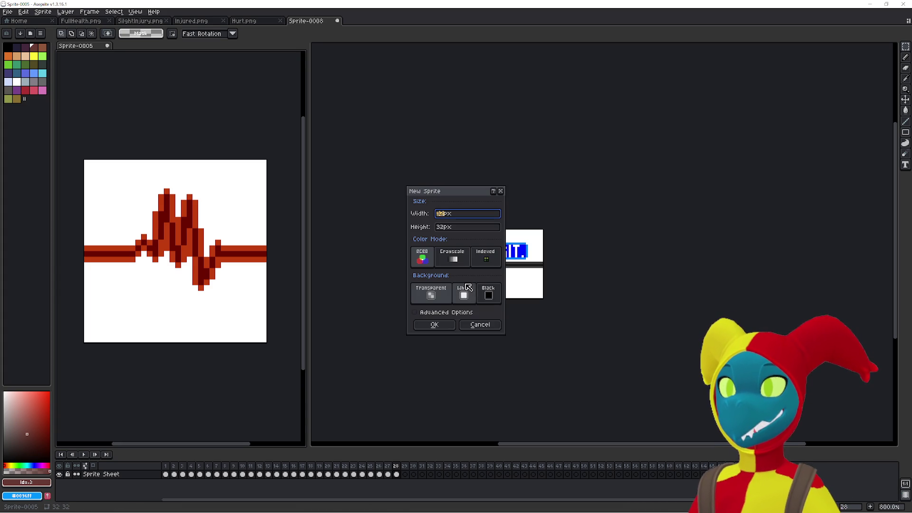
pyautogui.click(436, 329)
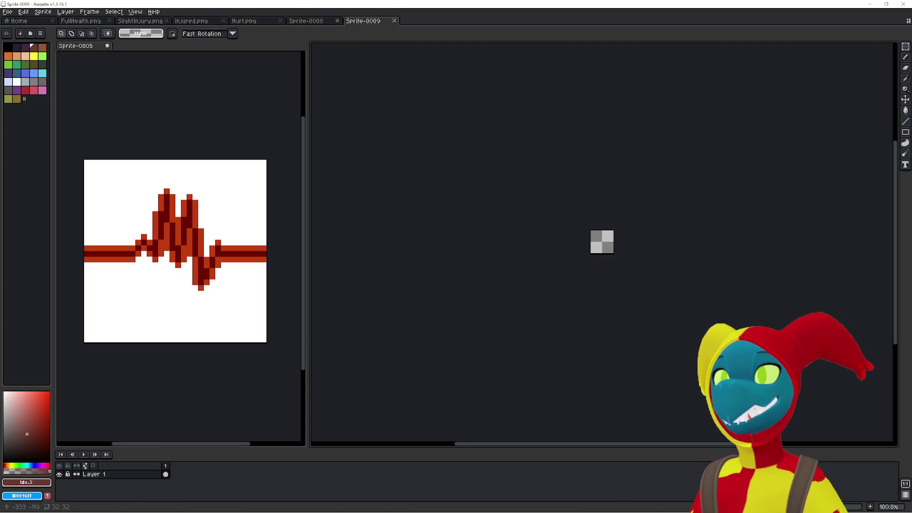
pyautogui.click(332, 21)
pyautogui.click(401, 464)
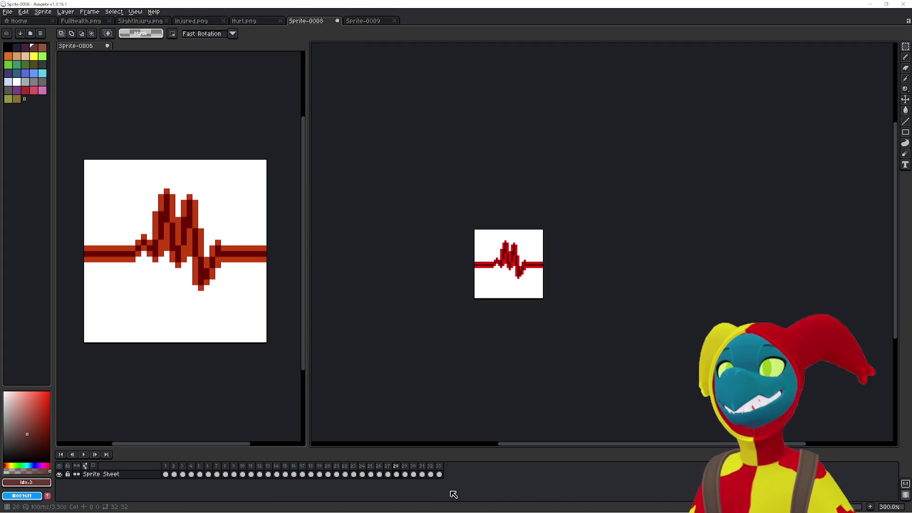
pyautogui.press('.')
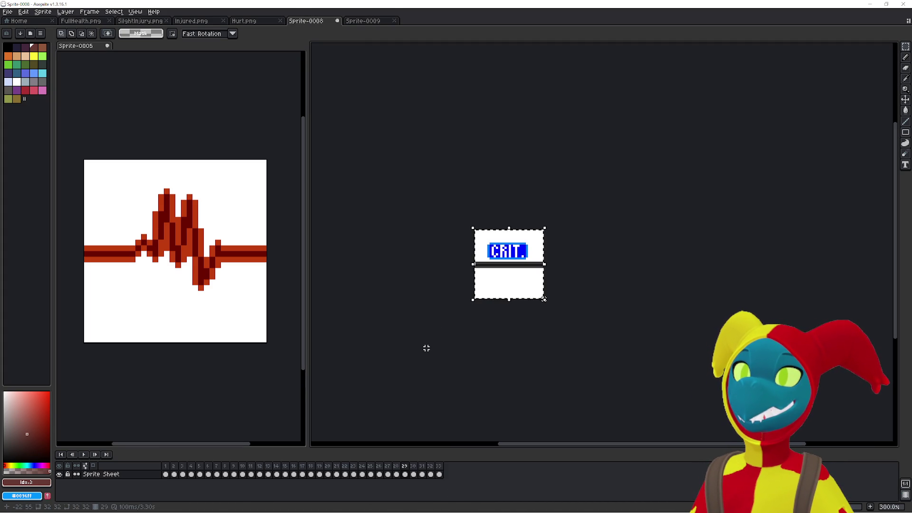
pyautogui.press('Delete')
# Paste the CRIT image into Sprite-0009 and add frames until it has 10.
pyautogui.click(370, 21)
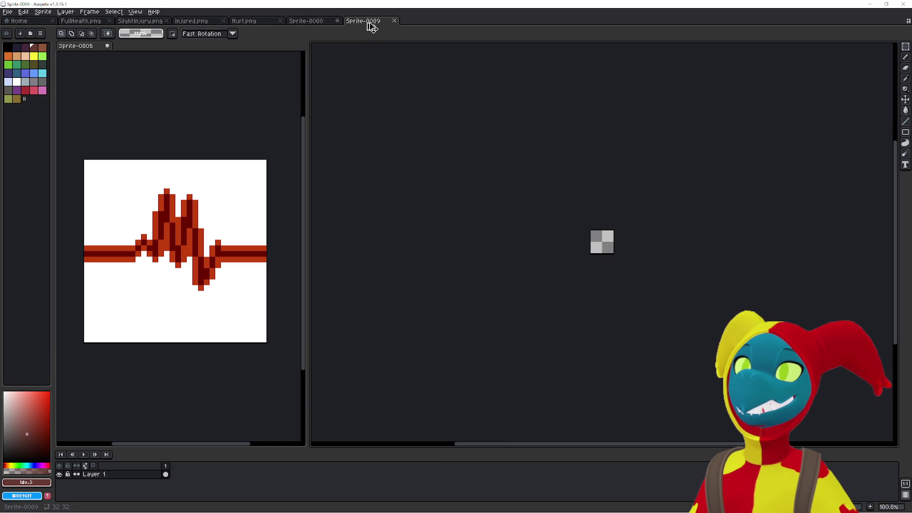
pyautogui.hotkey('ctrl', 'v')
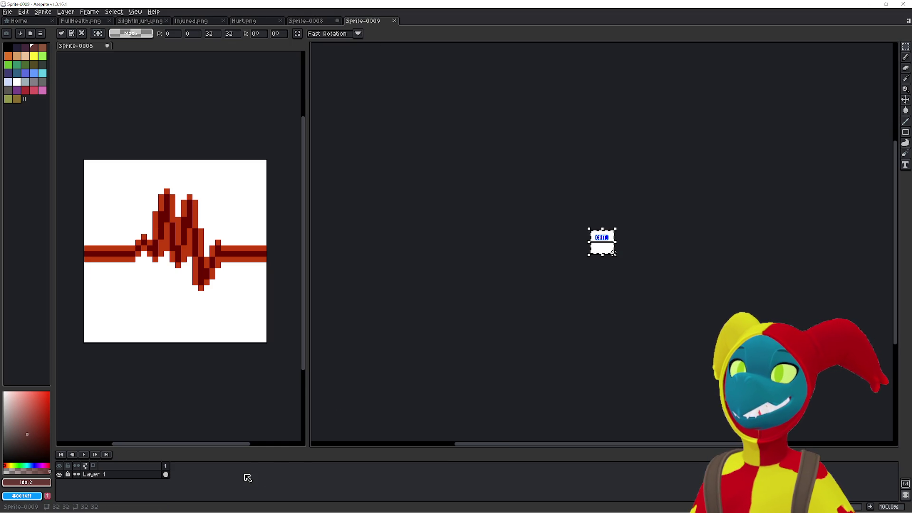
pyautogui.press('Return')
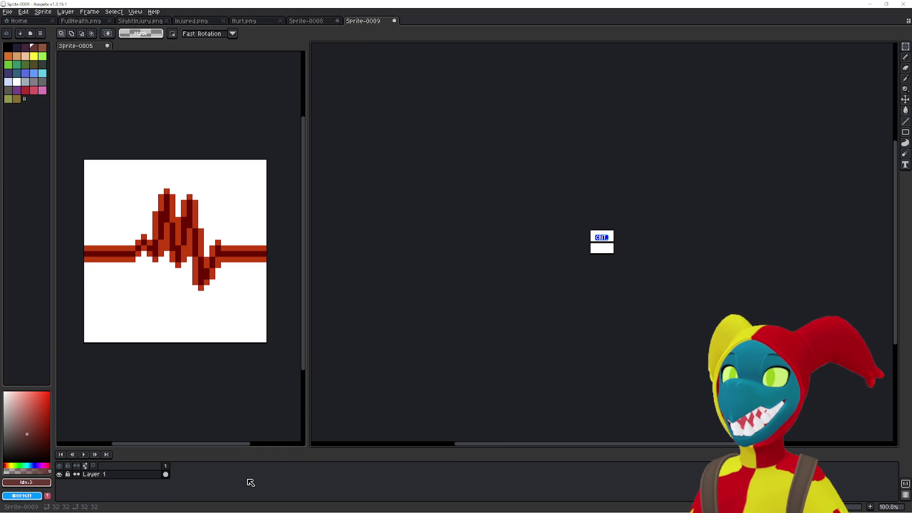
pyautogui.hotkey('alt', 'n')
pyautogui.hotkey('alt', 'n')
pyautogui.hotkey('alt', 'n')
pyautogui.hotkey('alt', 'n')
pyautogui.hotkey('alt', 'n')
pyautogui.hotkey('alt', 'n')
pyautogui.hotkey('alt', 'n')
pyautogui.hotkey('alt', 'n')
pyautogui.hotkey('alt', 'n')
# Clear the duplicate CRIT cels from frames 3 through 9 of Sprite-0009.
pyautogui.doubleClick(183, 474)
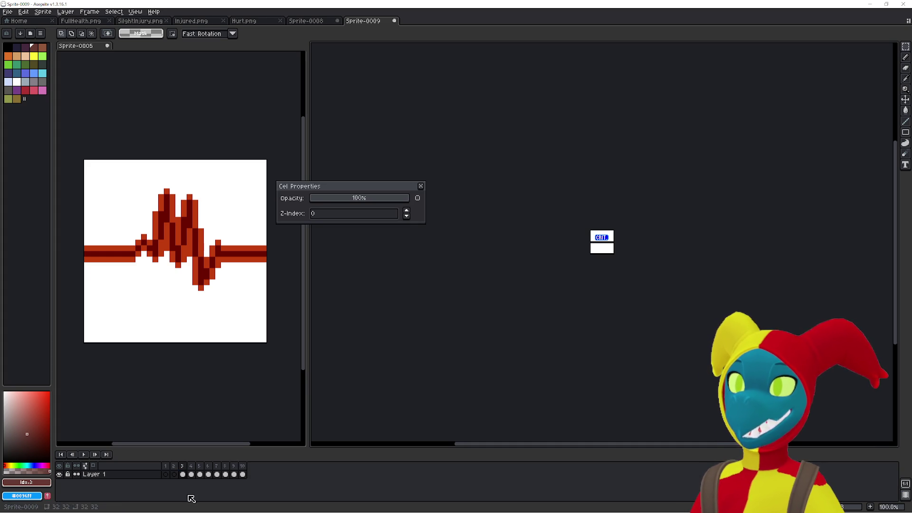
pyautogui.click(421, 186)
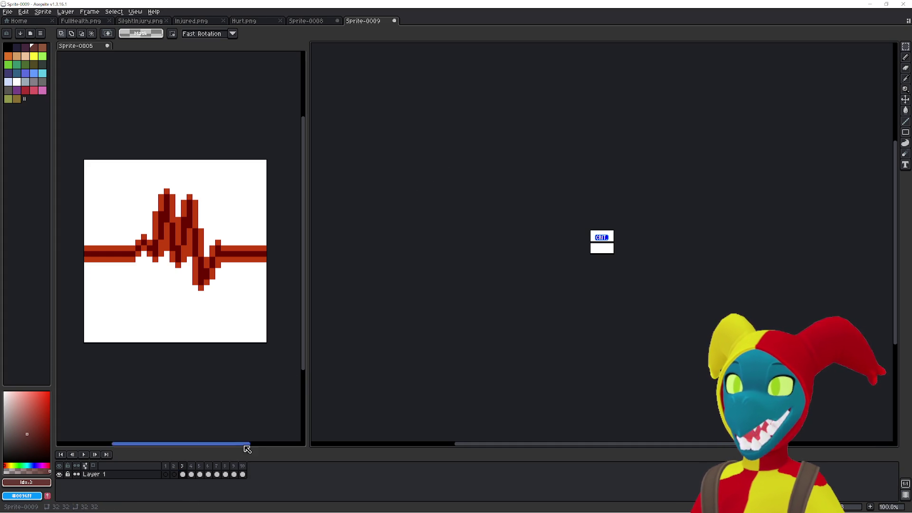
pyautogui.click(183, 474)
pyautogui.press('Delete')
pyautogui.click(191, 474)
pyautogui.press('Delete')
pyautogui.click(199, 473)
pyautogui.press('Delete')
pyautogui.click(208, 474)
pyautogui.press('Delete')
pyautogui.press('Delete')
pyautogui.click(234, 474)
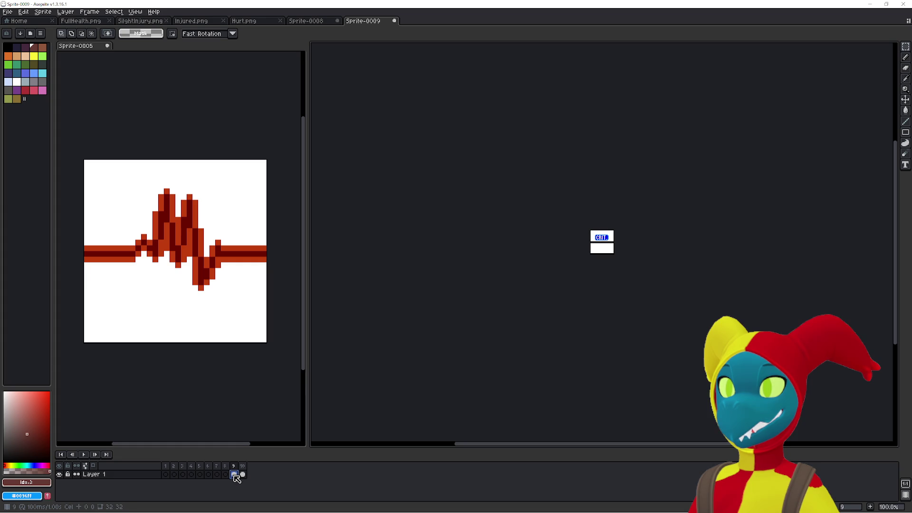
pyautogui.press('Delete')
pyautogui.click(243, 474)
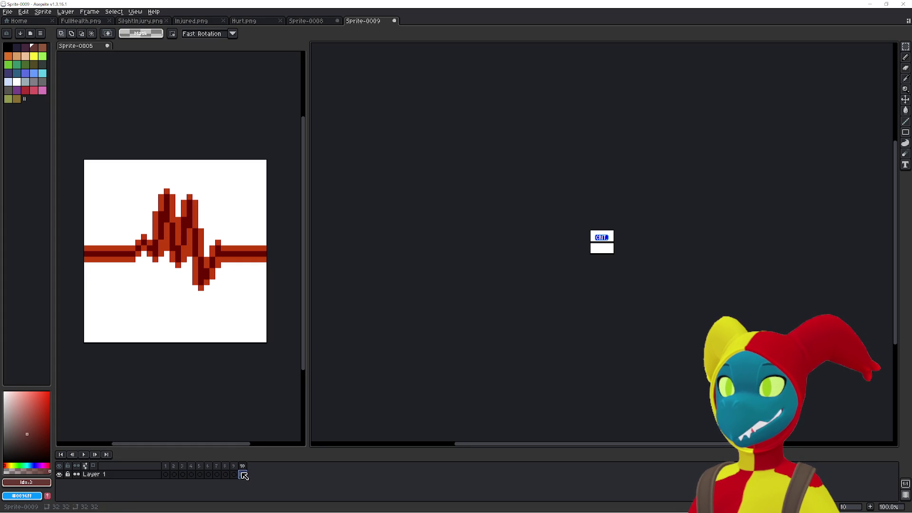
# Play the animation, then paste the CRIT image into frame 1 and commit it.
pyautogui.press('Return')
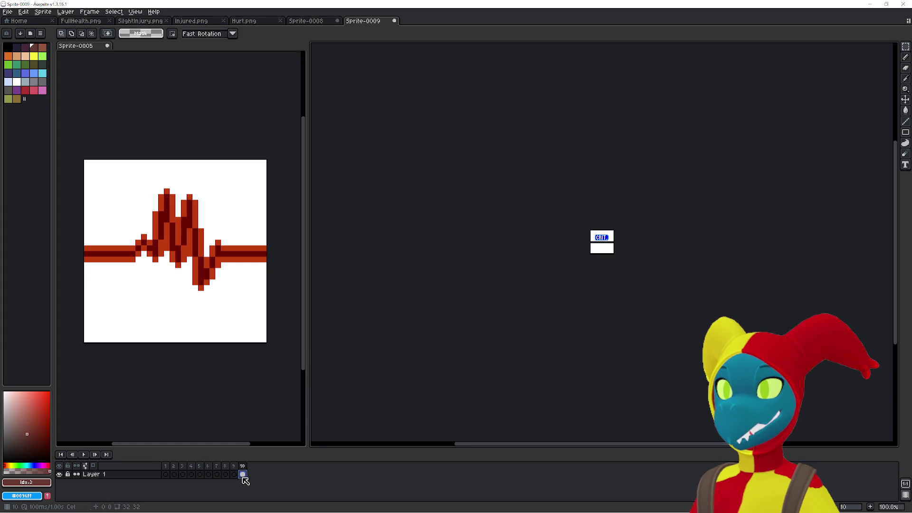
pyautogui.click(169, 474)
pyautogui.hotkey('ctrl', 'v')
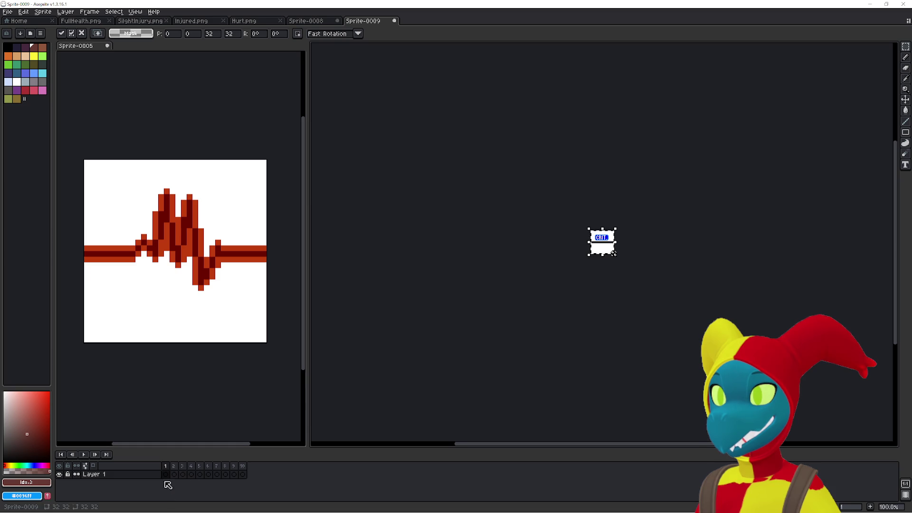
pyautogui.click(174, 474)
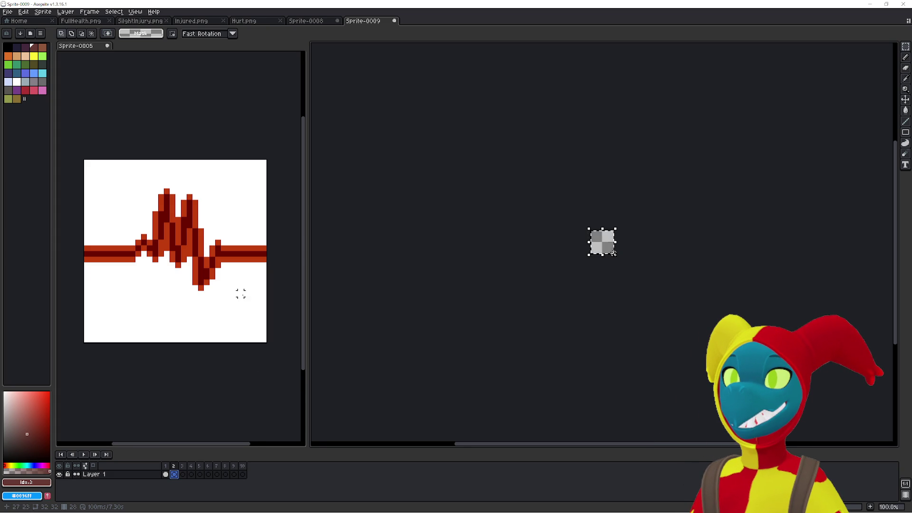
# Compare the Hurt.png and Injured.png sheets, then show frame 27 of Sprite-0008.
pyautogui.click(306, 21)
pyautogui.click(245, 21)
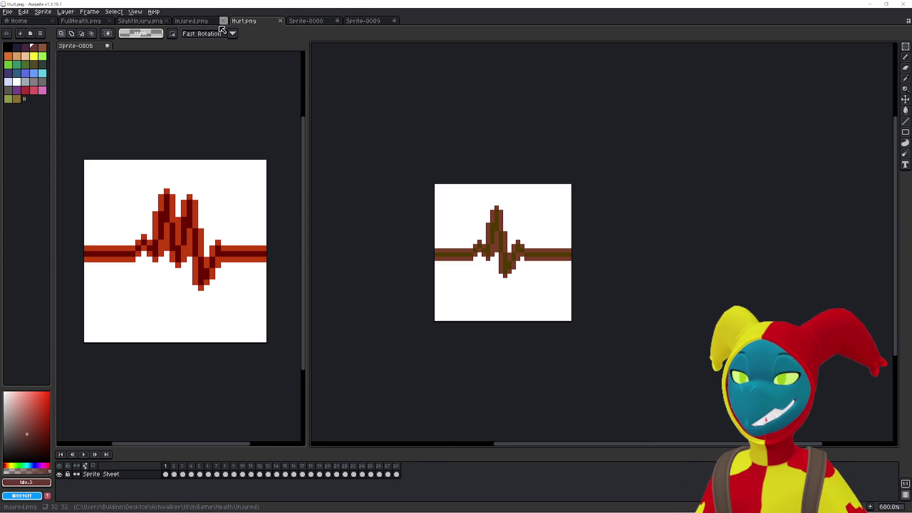
pyautogui.click(202, 21)
pyautogui.click(364, 22)
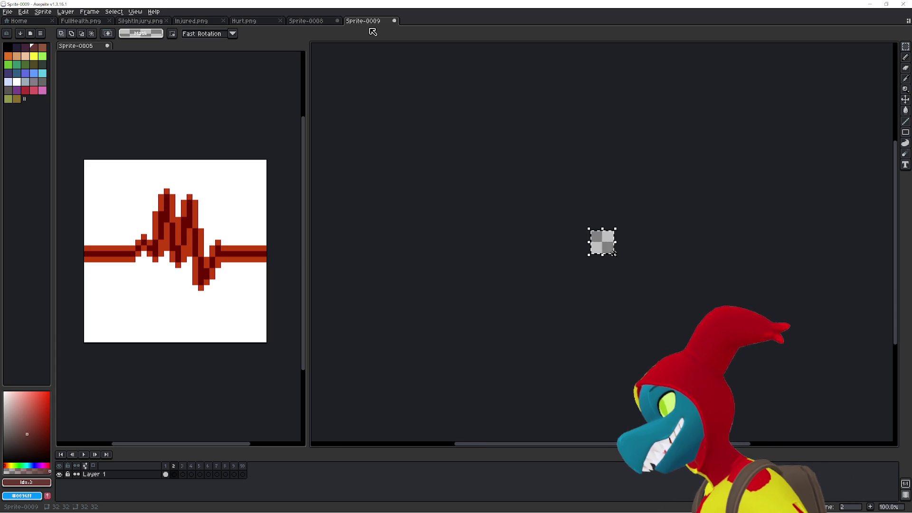
pyautogui.click(307, 21)
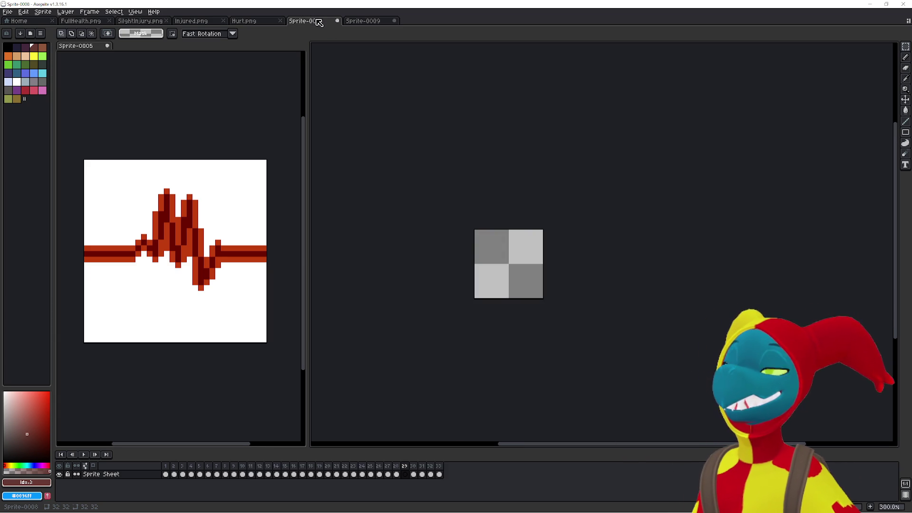
pyautogui.click(255, 22)
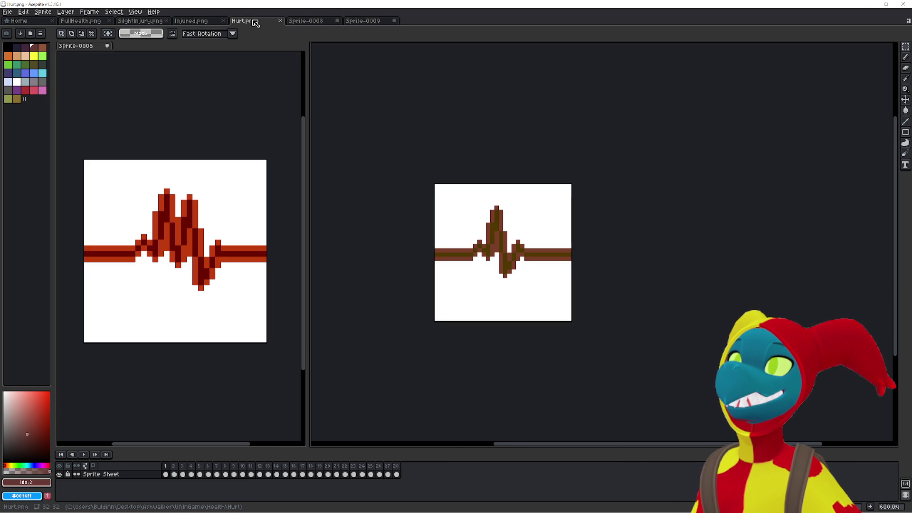
pyautogui.click(310, 22)
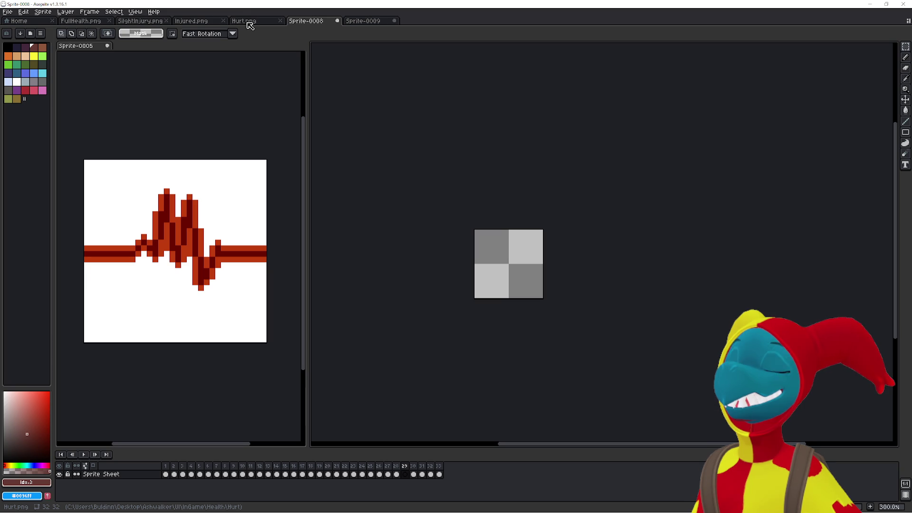
pyautogui.click(363, 21)
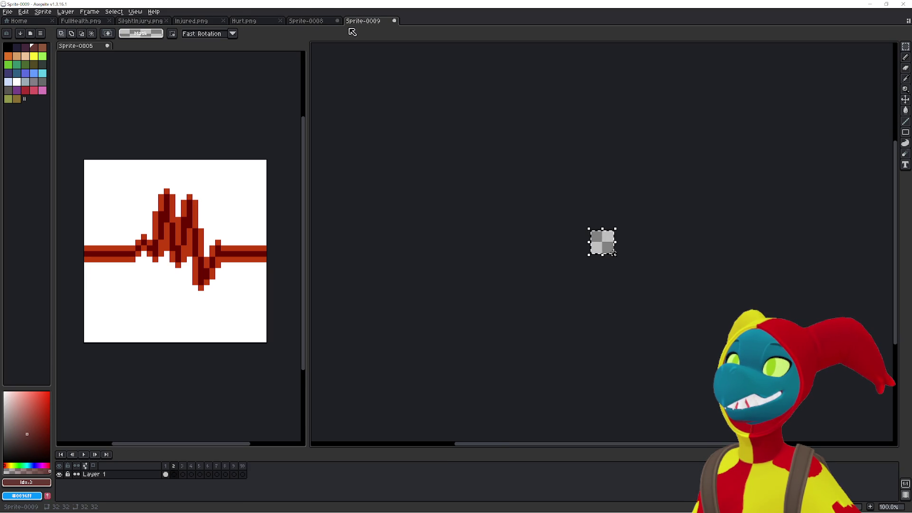
pyautogui.click(307, 24)
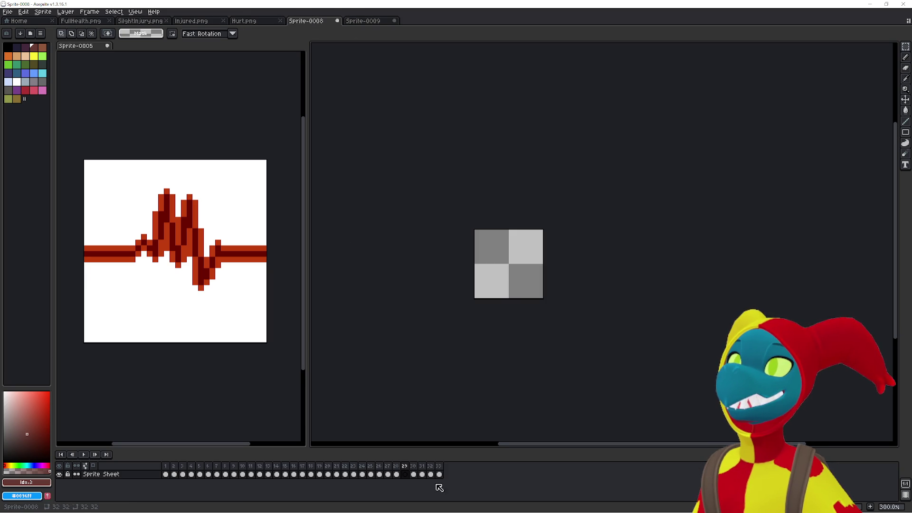
pyautogui.click(390, 465)
# Move the CRIT art from Sprite-0008 frames 30 and 31 into Sprite-0009 frames 2 and 3.
pyautogui.click(405, 470)
pyautogui.click(413, 470)
pyautogui.hotkey('ctrl', 'a')
pyautogui.press('Delete')
pyautogui.click(363, 21)
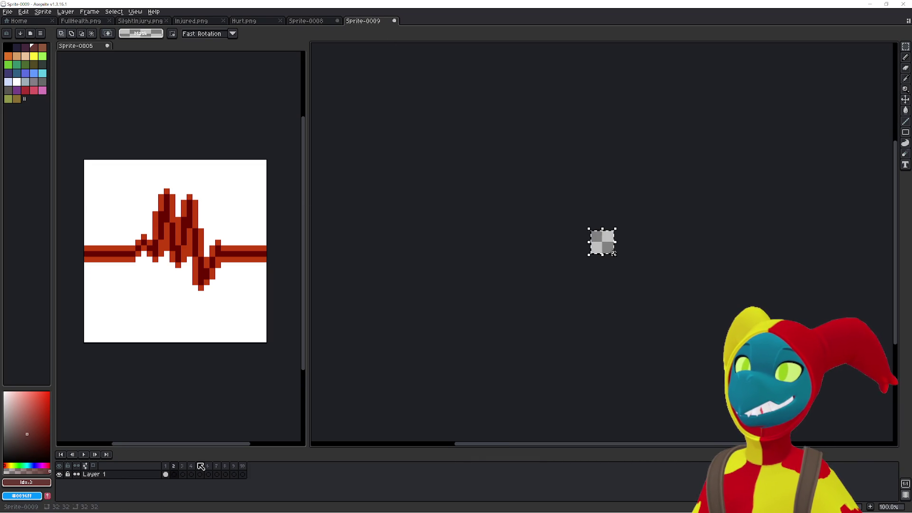
pyautogui.hotkey('ctrl', 'v')
pyautogui.press('Return')
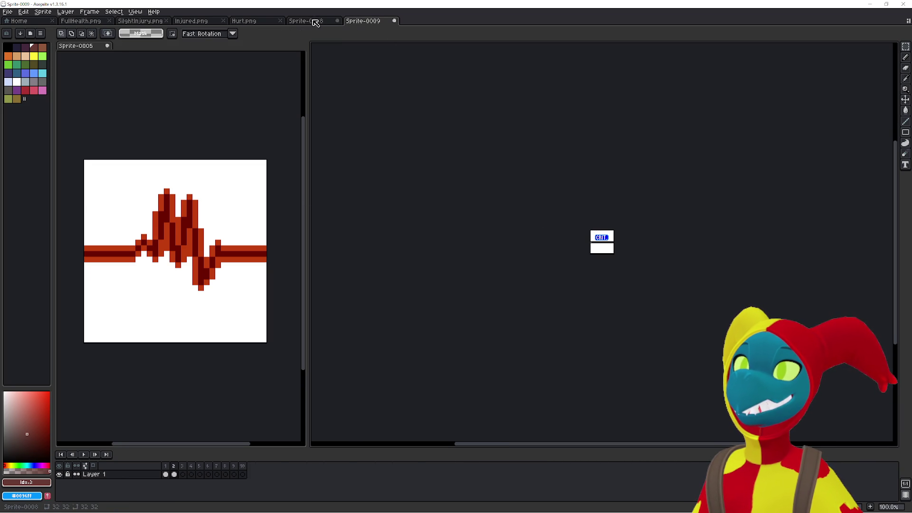
pyautogui.click(317, 22)
pyautogui.click(423, 467)
pyautogui.press('Delete')
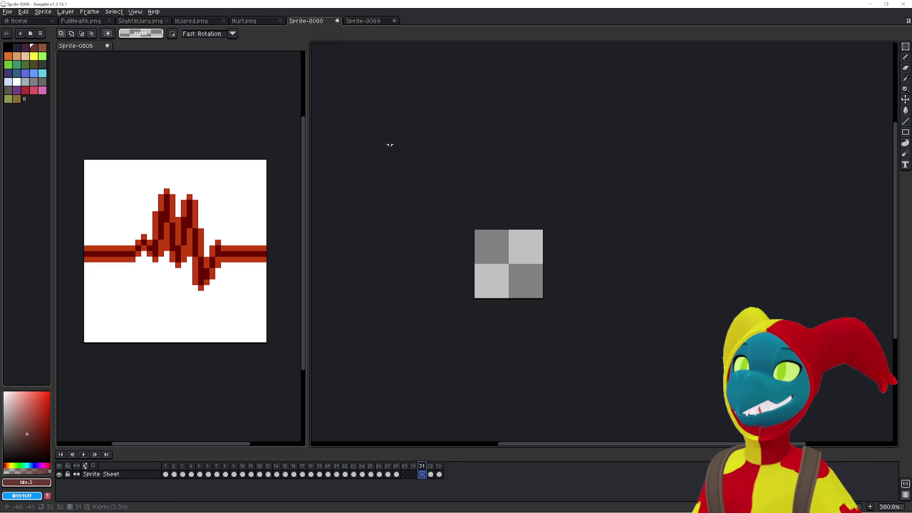
pyautogui.click(363, 21)
pyautogui.click(188, 474)
pyautogui.hotkey('ctrl', 'v')
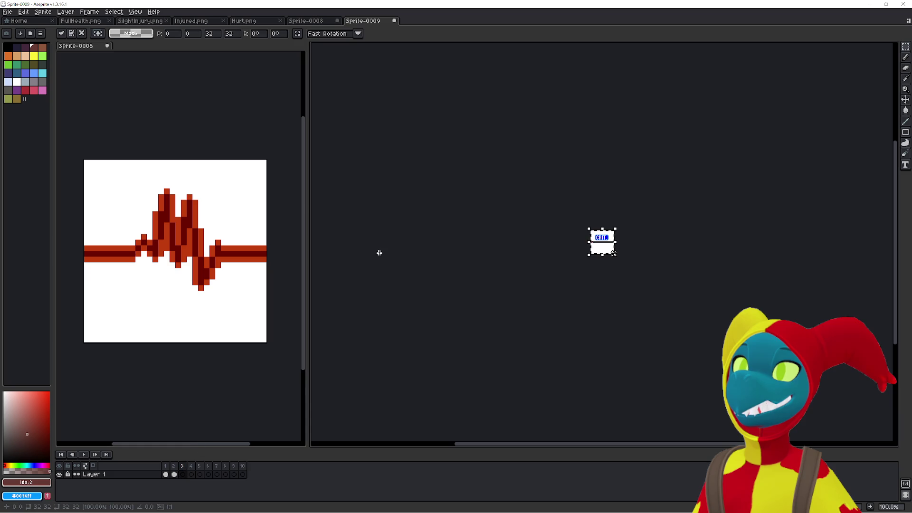
# Move the CRIT art from frame 32 into Sprite-0009 frame 4 and clear frame 33.
pyautogui.click(323, 22)
pyautogui.click(430, 474)
pyautogui.hotkey('ctrl', 'v')
pyautogui.press('Escape')
pyautogui.click(363, 21)
pyautogui.click(191, 473)
pyautogui.hotkey('ctrl', 'v')
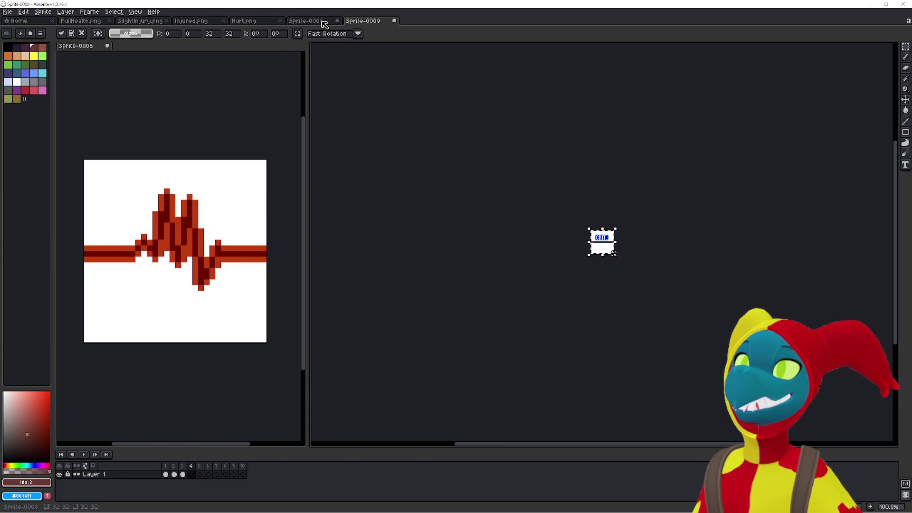
pyautogui.click(322, 22)
pyautogui.click(439, 474)
pyautogui.hotkey('ctrl', 'v')
pyautogui.press('Escape')
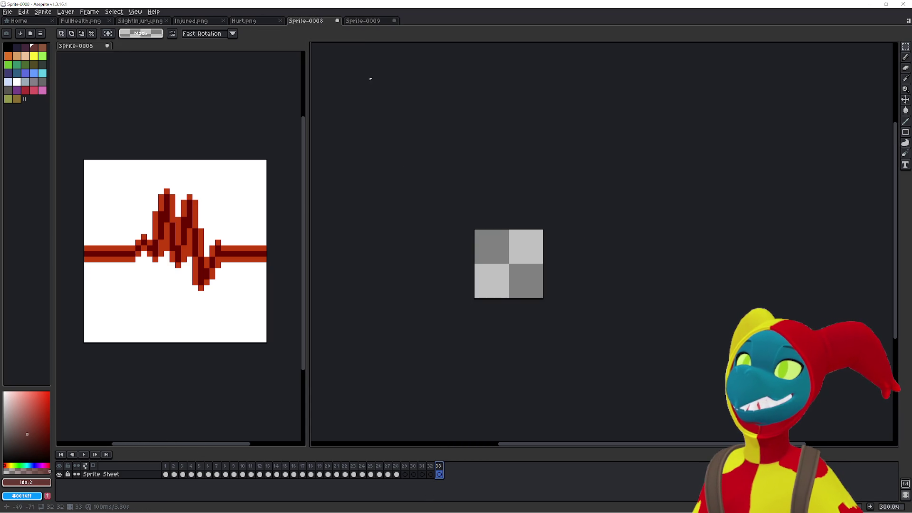
pyautogui.click(359, 23)
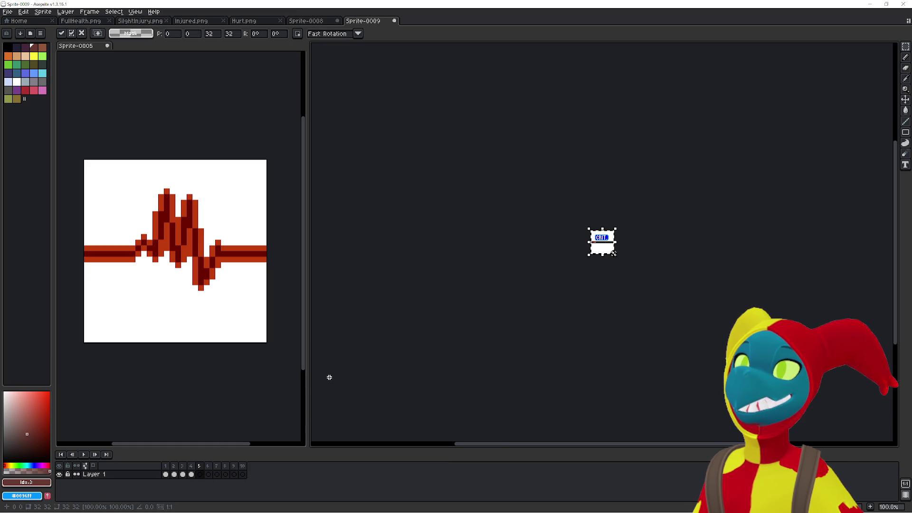
pyautogui.click(309, 22)
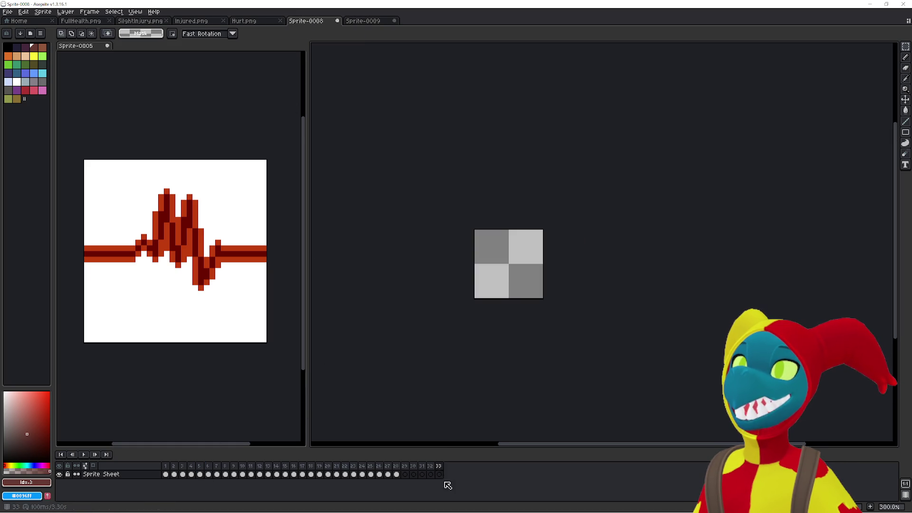
# Inspect empty frame 29, compare the open sprites, and play the Sprite-0008 heartbeat animation.
pyautogui.hotkey('alt', 'c')
pyautogui.hotkey('alt', 'c')
pyautogui.doubleClick(409, 467)
pyautogui.press('Escape')
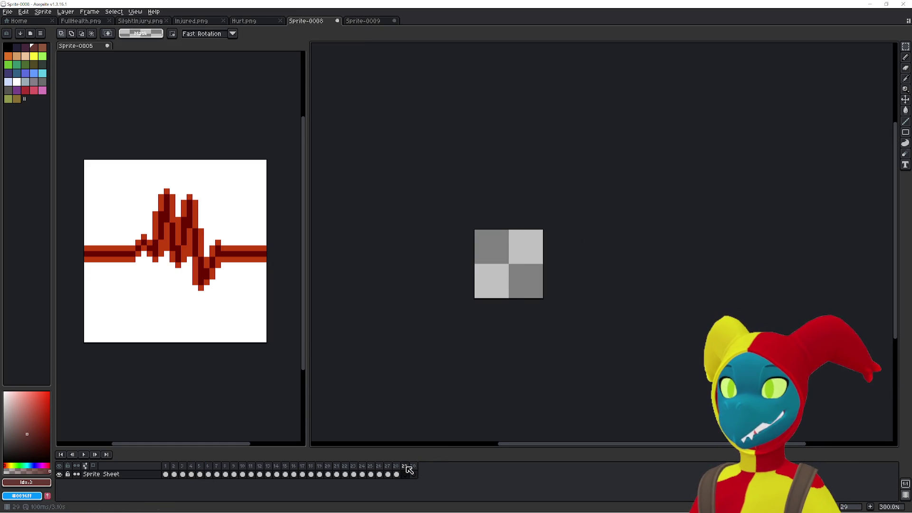
pyautogui.doubleClick(408, 467)
pyautogui.press('Escape')
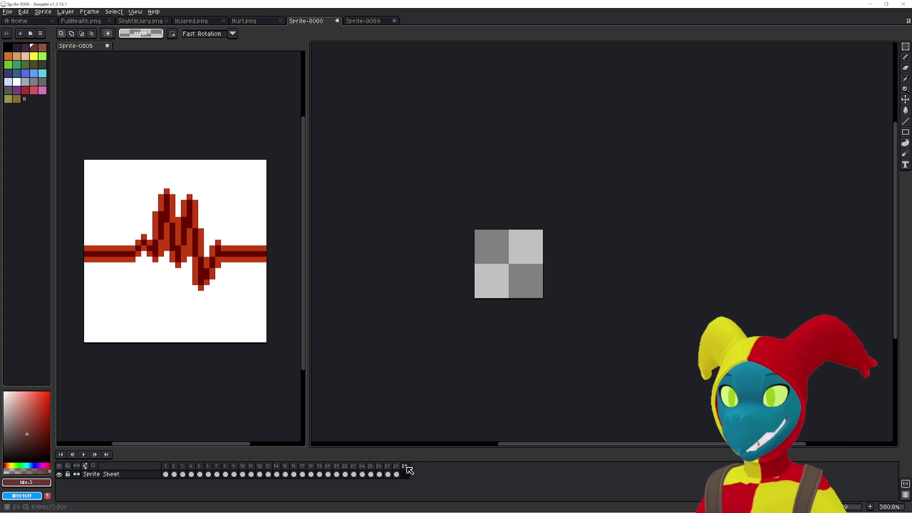
pyautogui.hotkey('alt', 'c')
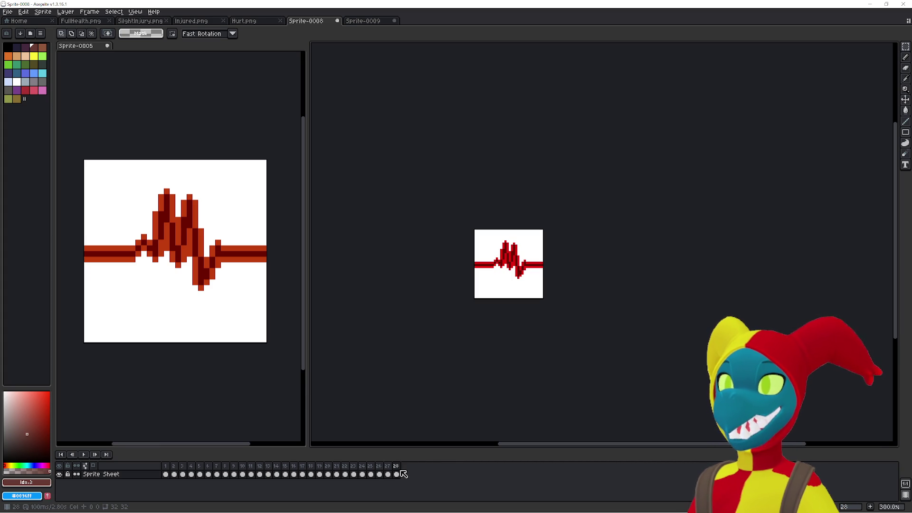
pyautogui.click(254, 23)
pyautogui.click(328, 23)
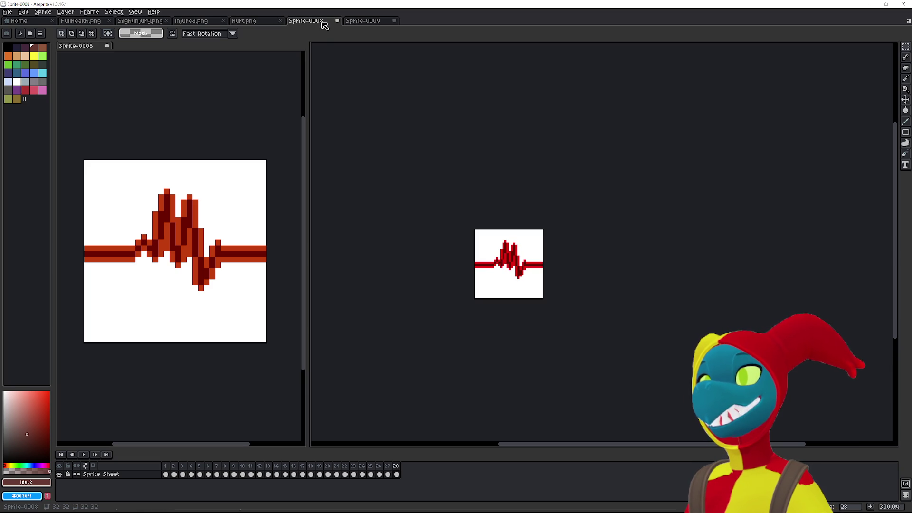
pyautogui.click(375, 23)
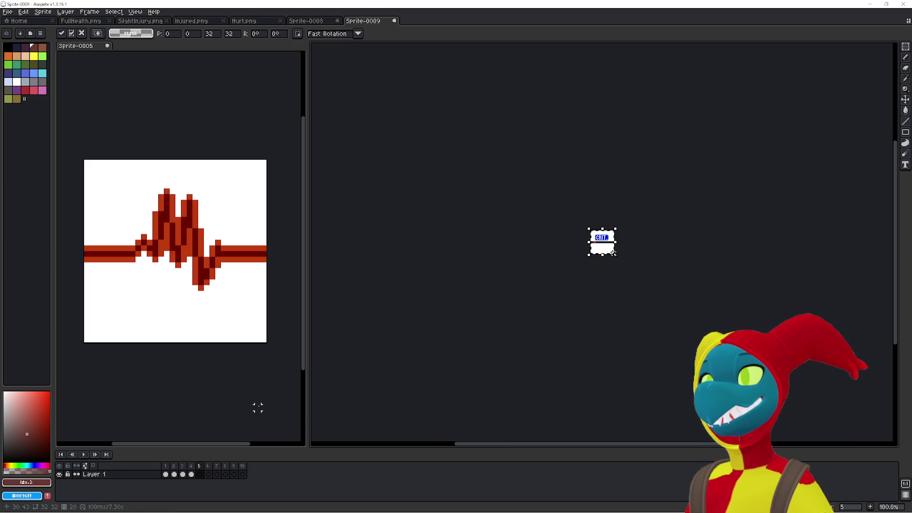
pyautogui.click(327, 24)
pyautogui.scroll(-3, 181, 266)
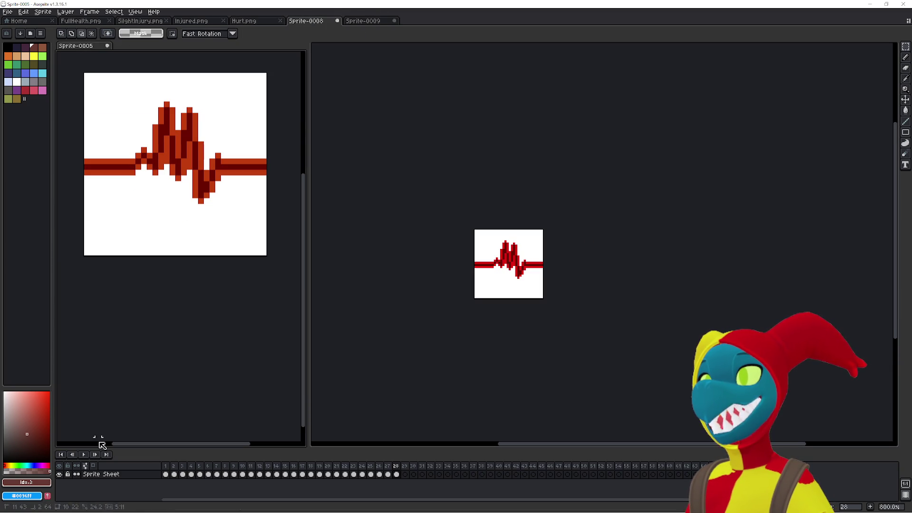
pyautogui.click(86, 455)
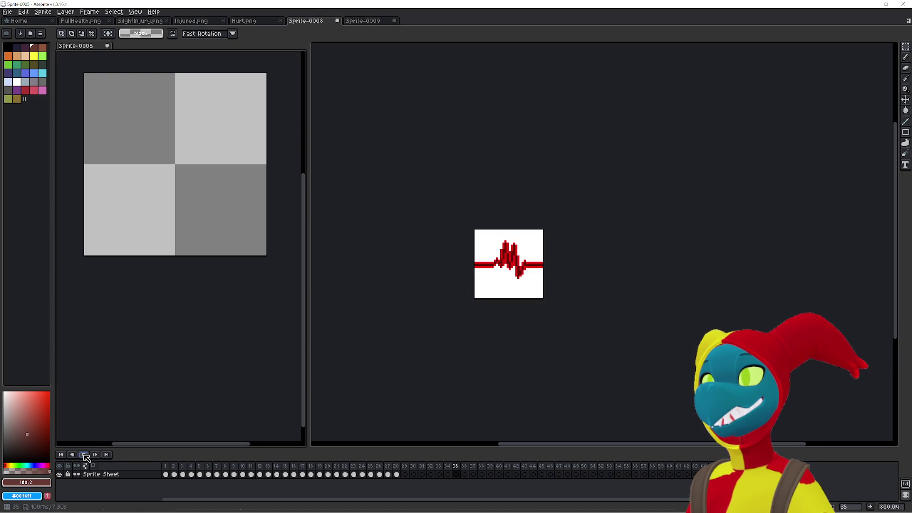
# Delete frames 29 to the end, leaving a 28-frame animation, and begin Save As.
pyautogui.moveTo(405, 474); pyautogui.dragTo(827, 458)
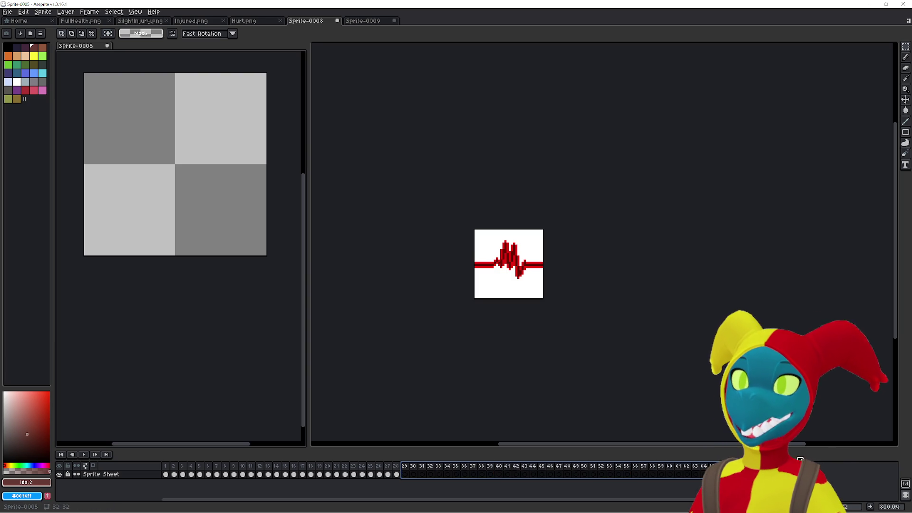
pyautogui.hotkey('alt', 'Delete')
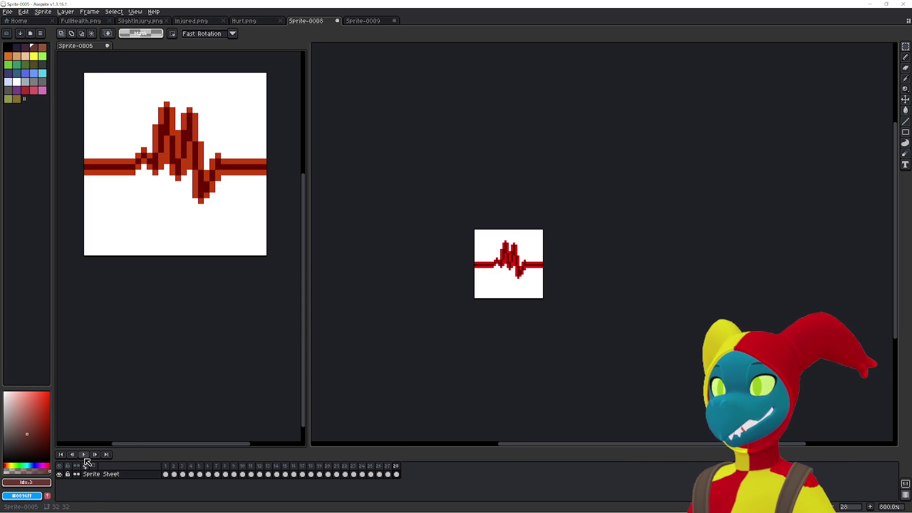
pyautogui.click(82, 455)
pyautogui.scroll(3, 138, 346)
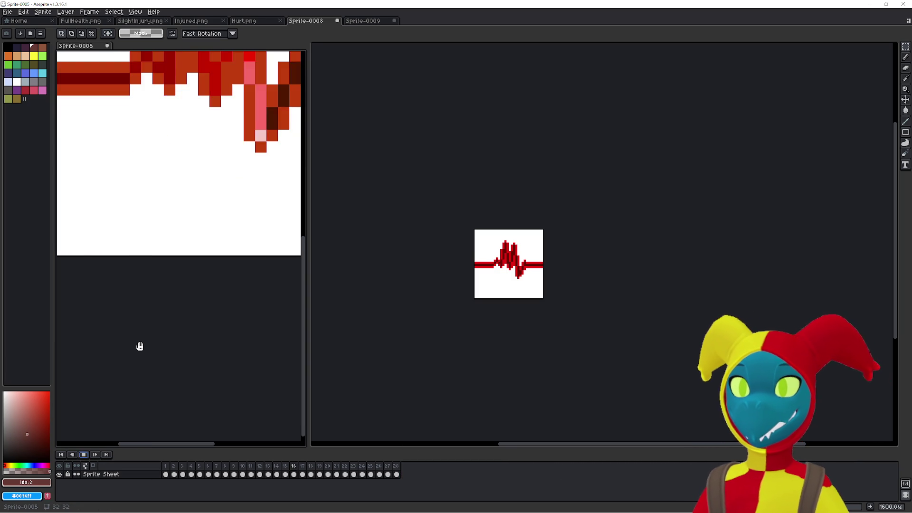
pyautogui.scroll(-4, 145, 334)
pyautogui.scroll(1, 176, 342)
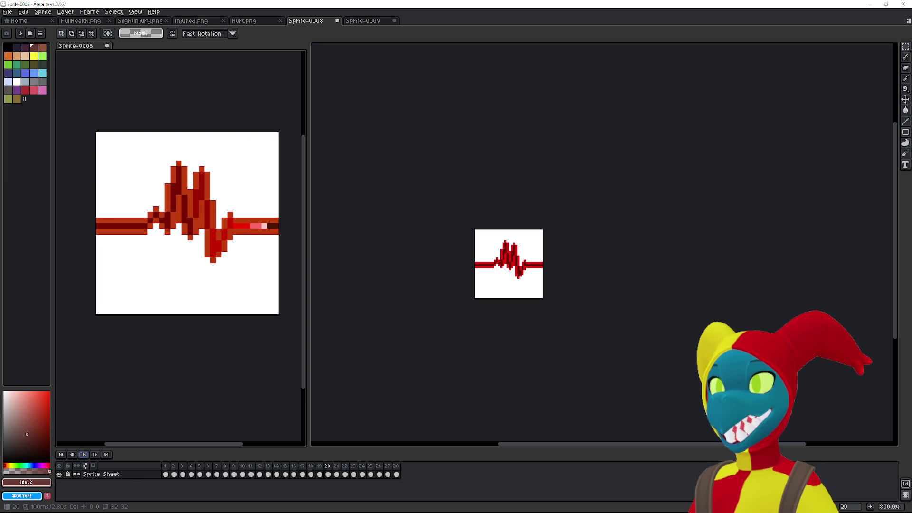
pyautogui.moveTo(432, 350); pyautogui.dragTo(405, 326)
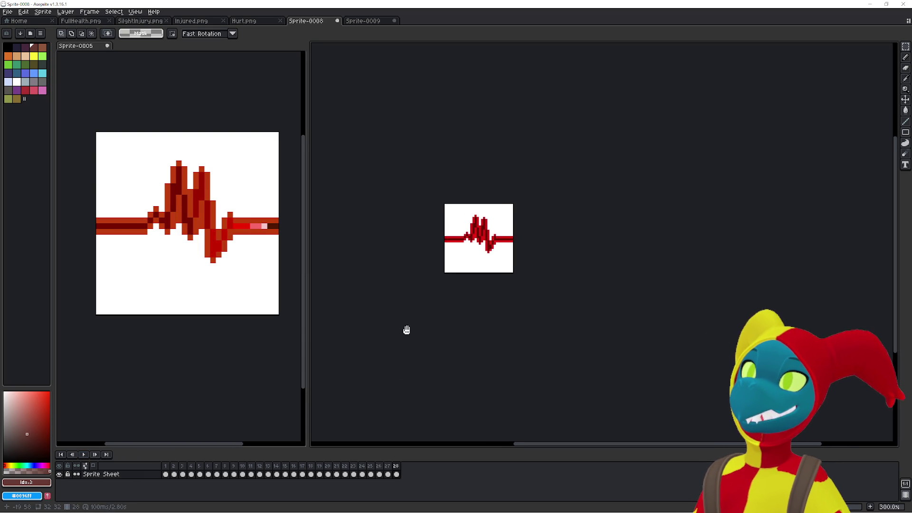
pyautogui.click(7, 11)
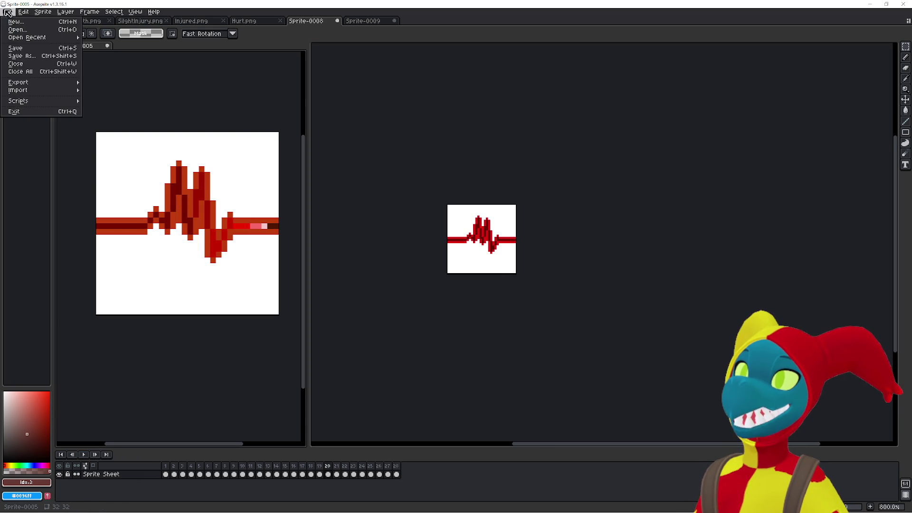
pyautogui.click(22, 56)
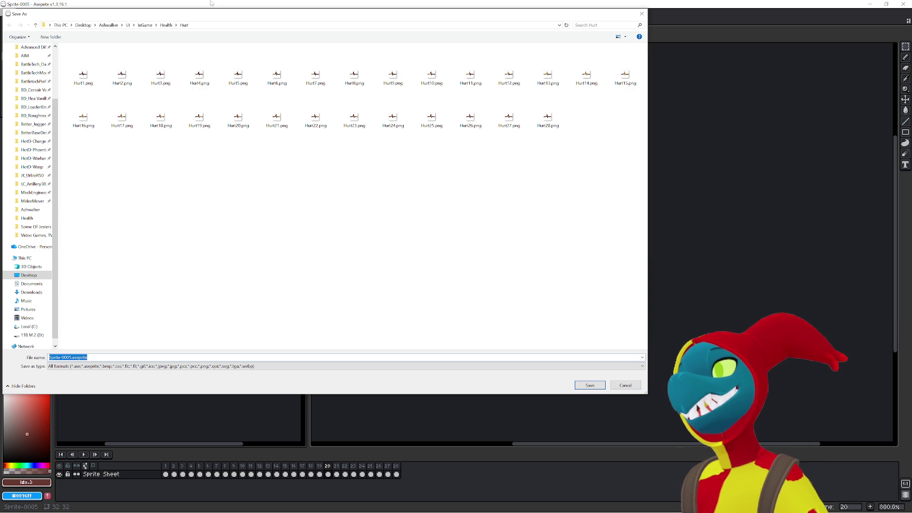
# Create a new folder named Serious inside the Health folder.
pyautogui.click(166, 25)
pyautogui.rightClick(198, 126)
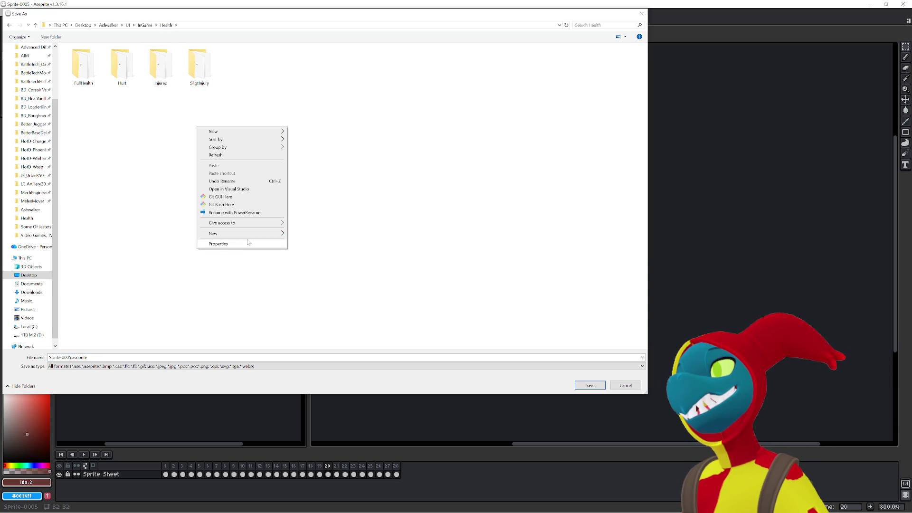
pyautogui.moveTo(247, 235)
pyautogui.click(300, 234)
pyautogui.write('Se')
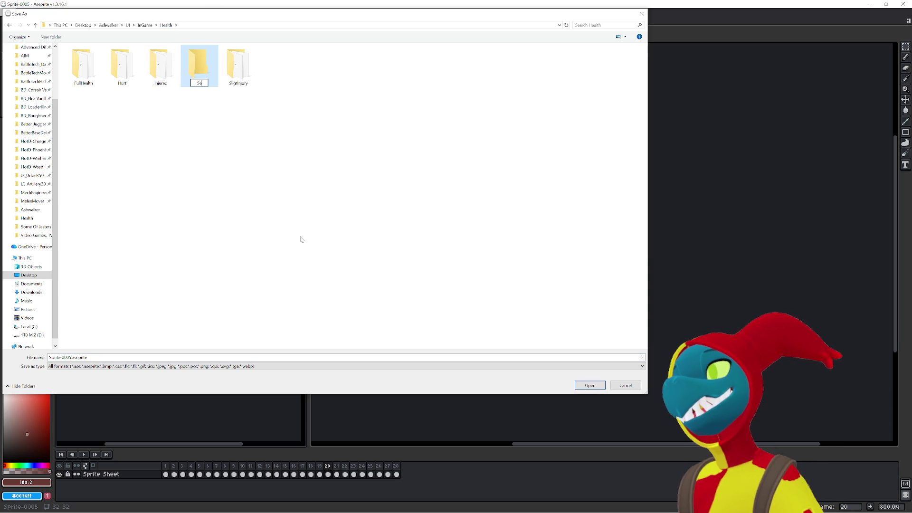
pyautogui.write('rious')
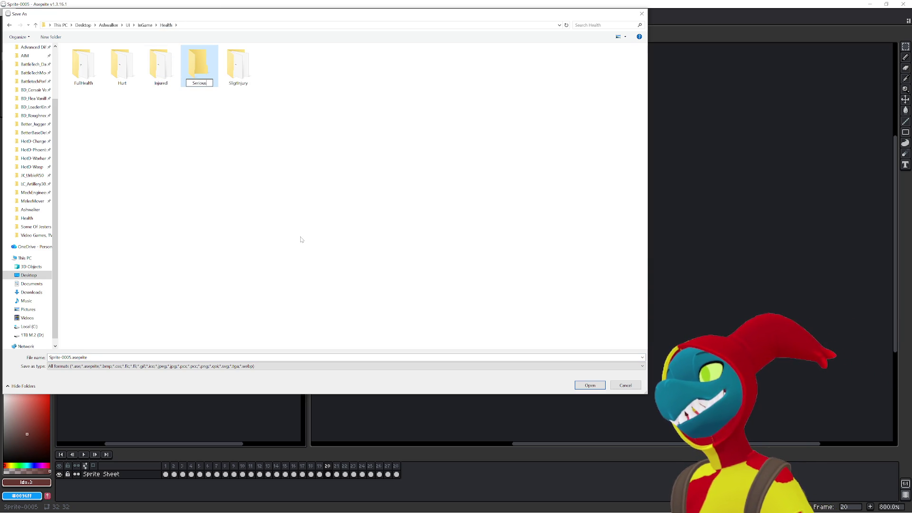
# Rename the FullHealth folder to Full and the SligtInjury folder to Slight.
pyautogui.click(83, 67)
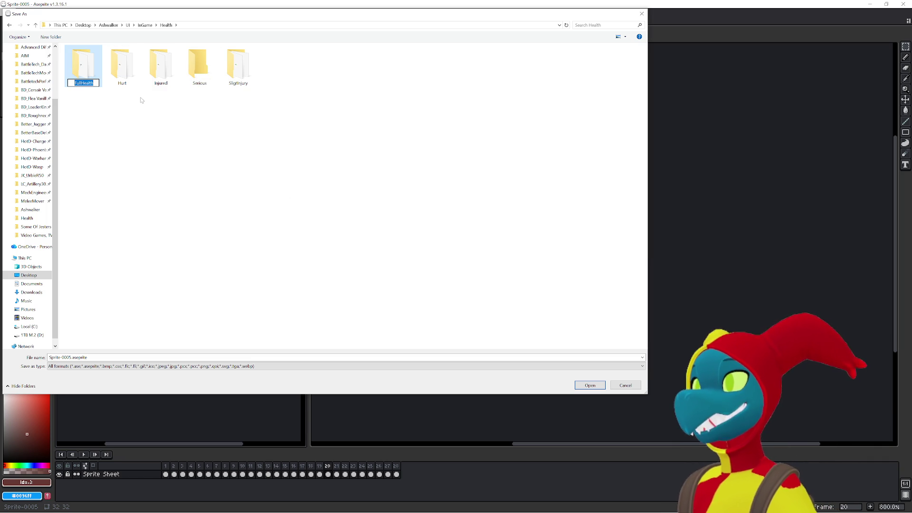
pyautogui.write('FullHea')
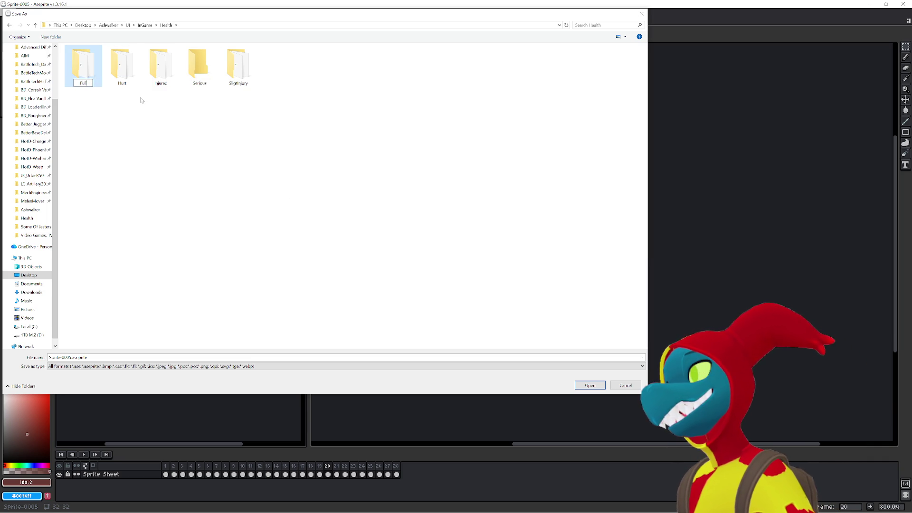
pyautogui.press('Return')
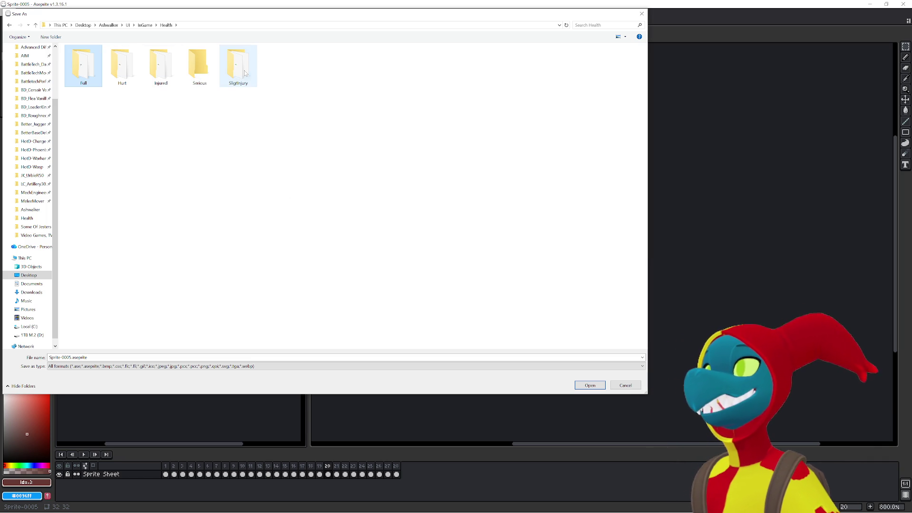
pyautogui.click(241, 76)
pyautogui.click(245, 72)
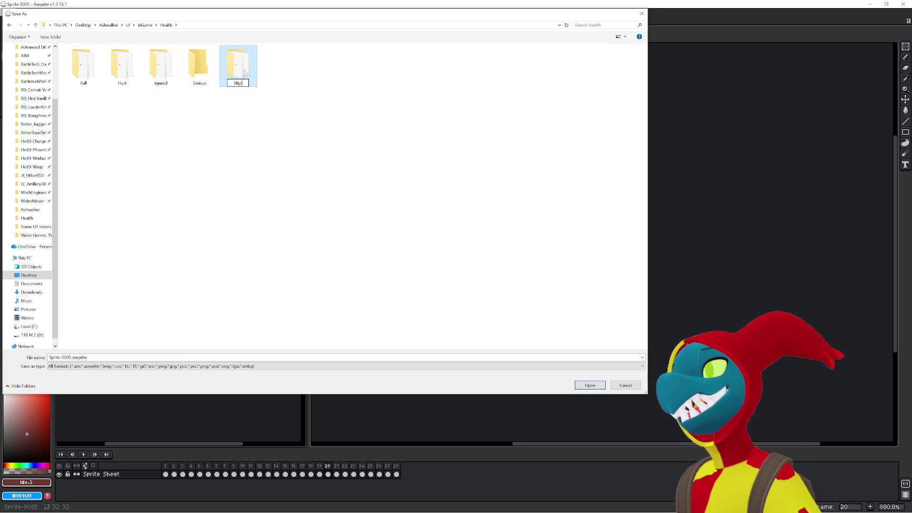
pyautogui.press('BackSpace')
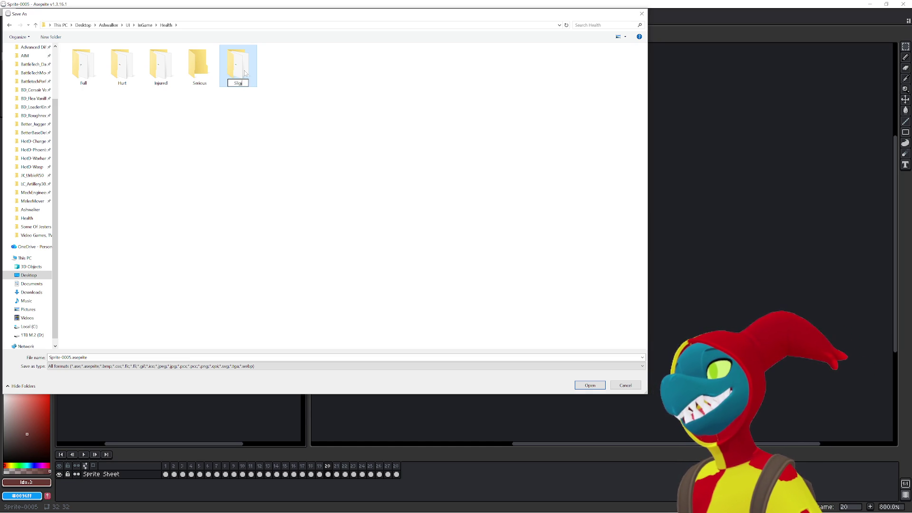
pyautogui.press('Return')
pyautogui.click(246, 122)
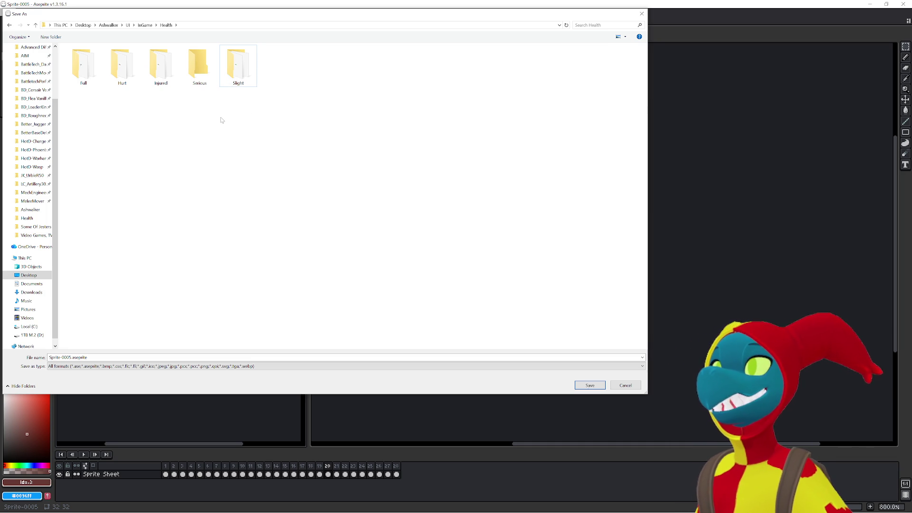
pyautogui.doubleClick(250, 71)
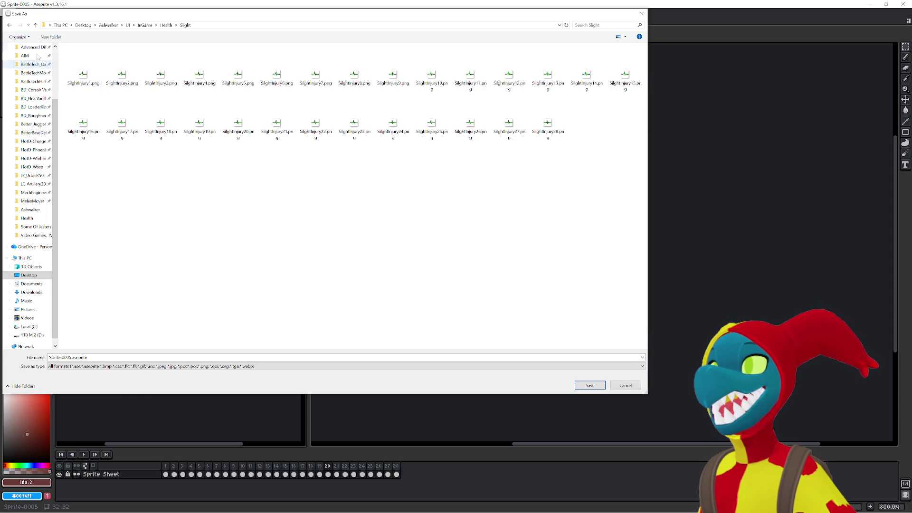
# Save the animation as SeriousInjury.png inside the Serious folder.
pyautogui.click(10, 25)
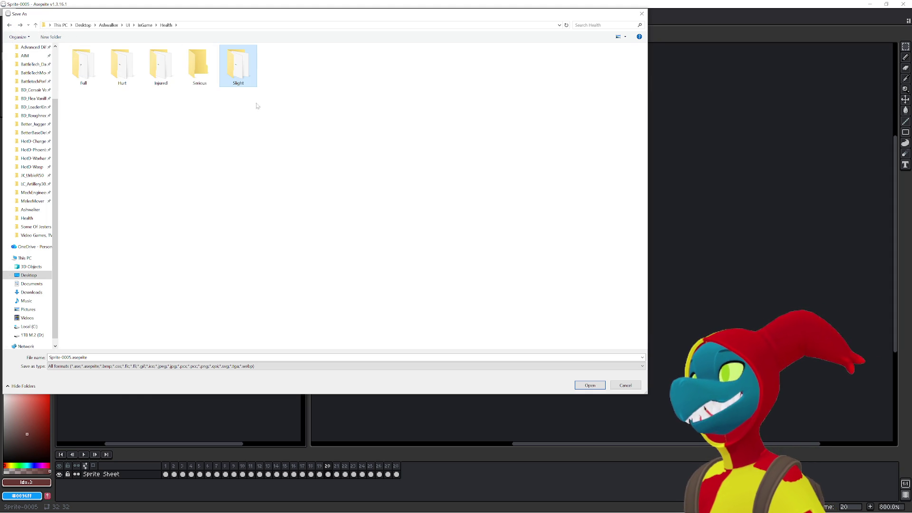
pyautogui.click(175, 72)
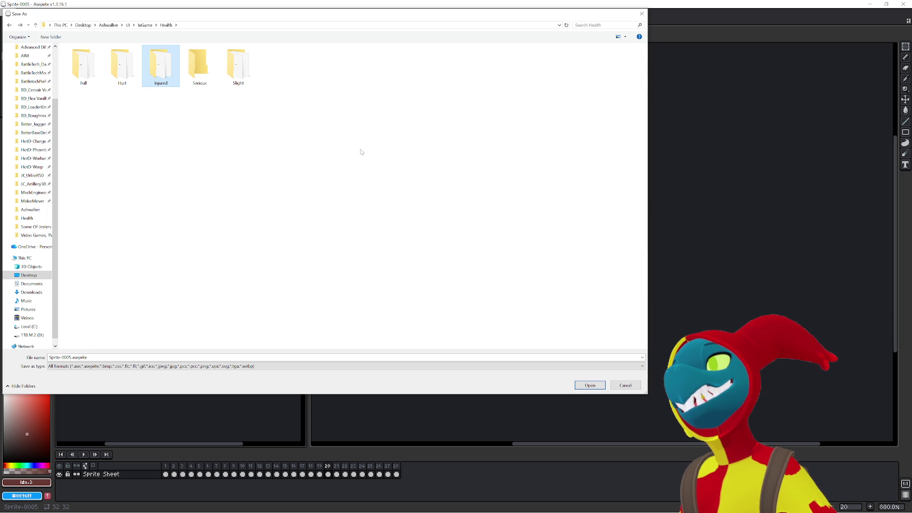
pyautogui.click(83, 69)
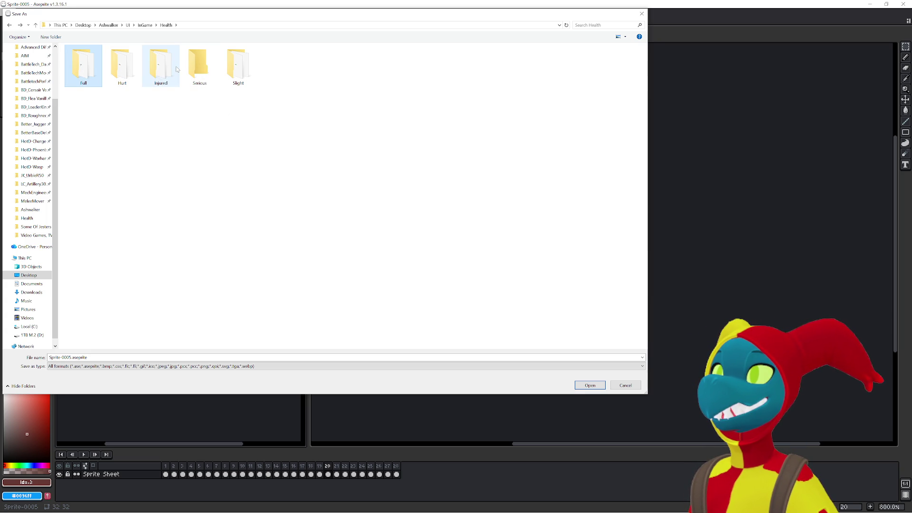
pyautogui.doubleClick(198, 70)
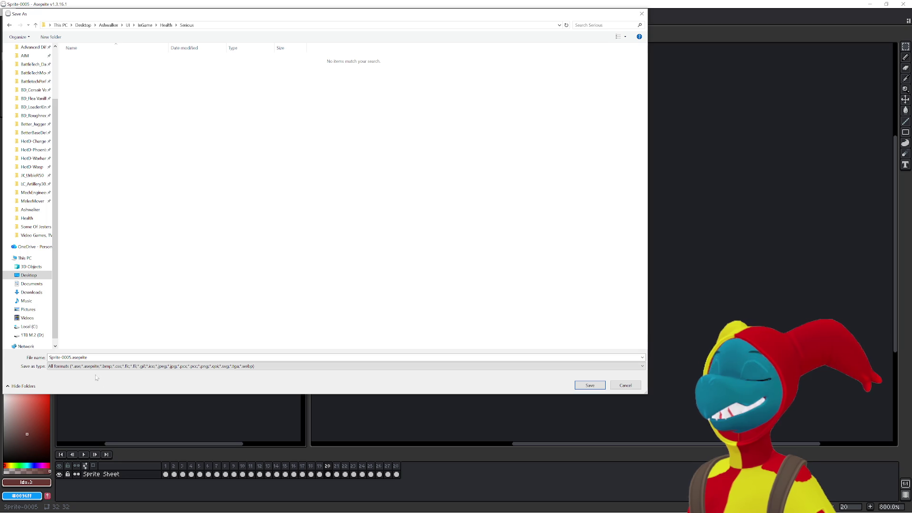
pyautogui.write('Ser')
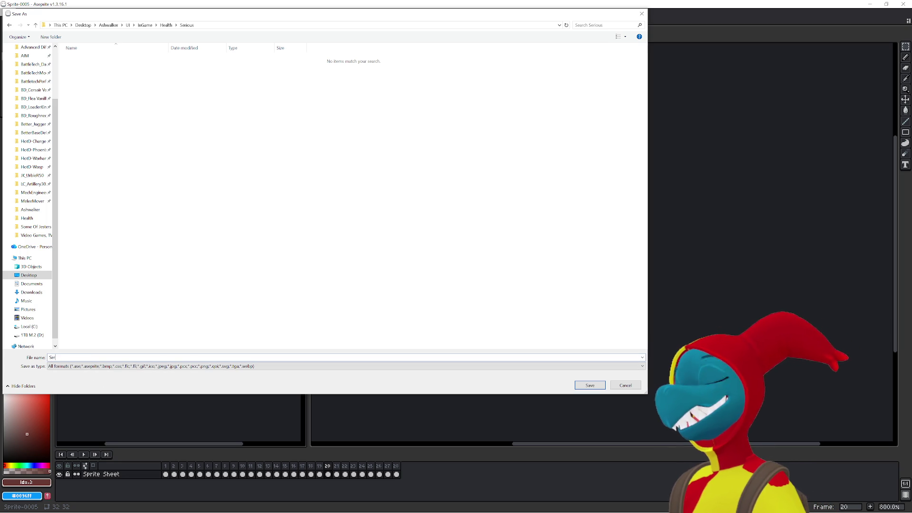
pyautogui.write('iousInjury')
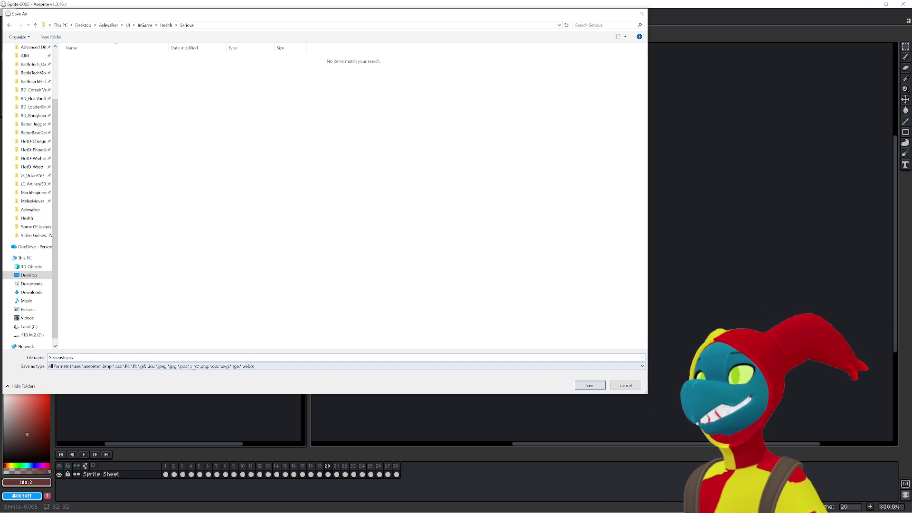
pyautogui.write('.png')
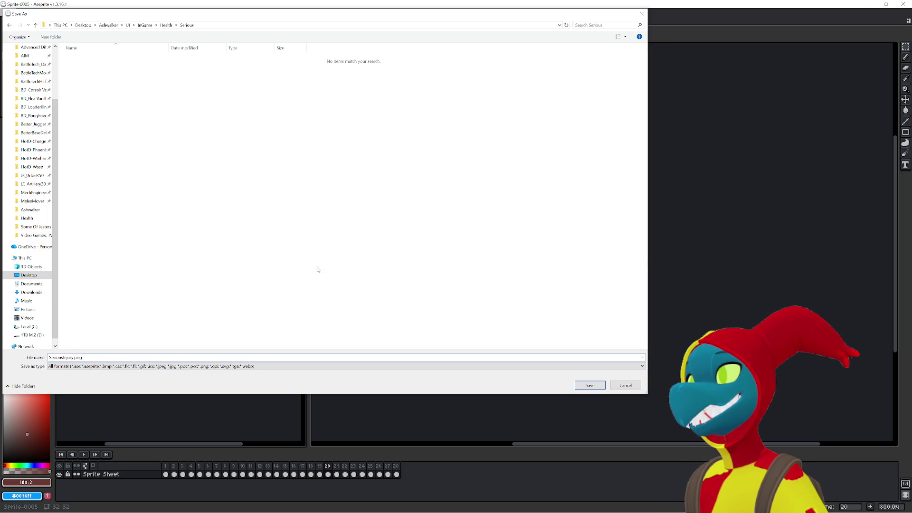
pyautogui.click(583, 387)
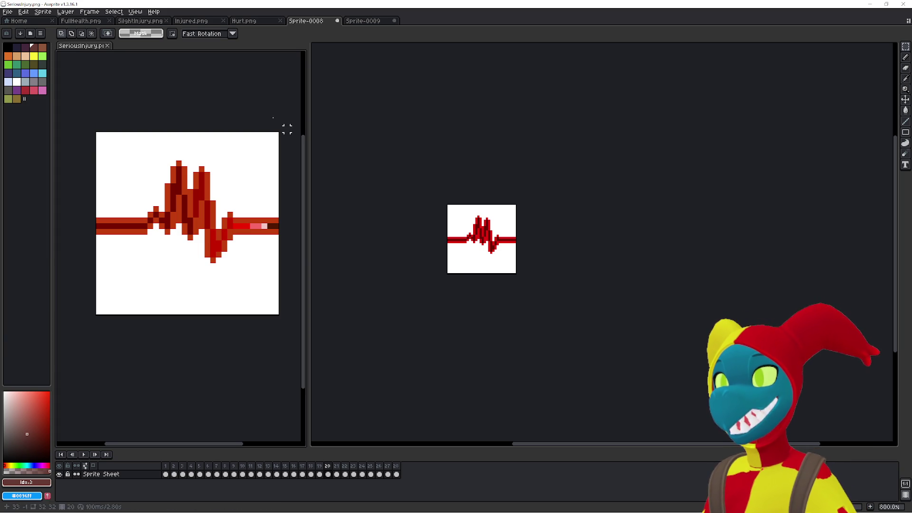
pyautogui.click(8, 11)
pyautogui.click(14, 29)
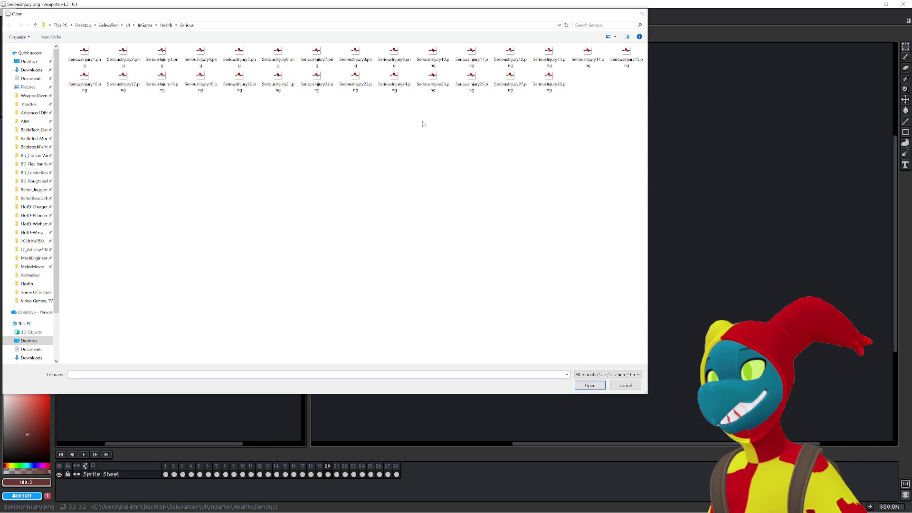
pyautogui.click(165, 25)
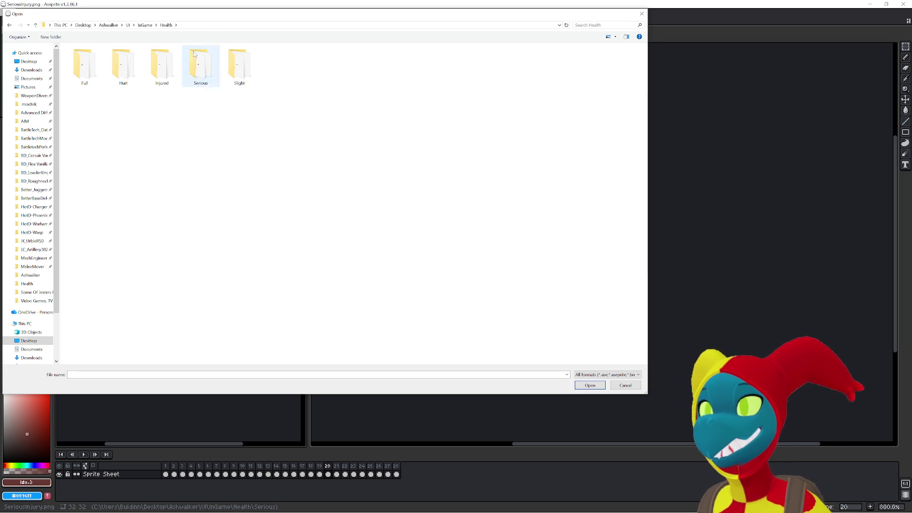
pyautogui.click(624, 384)
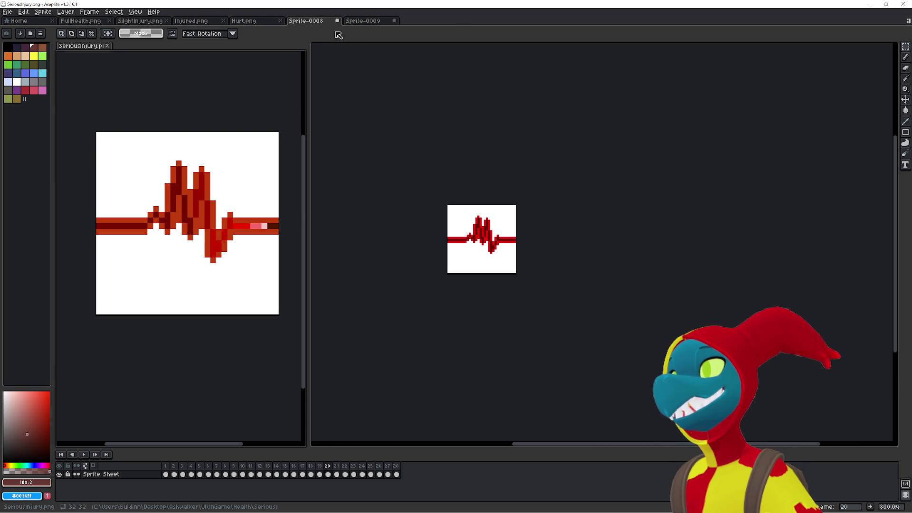
# Add an empty frame to Sprite-0009 and move the SeriousInjury tab into the main tab bar.
pyautogui.click(360, 21)
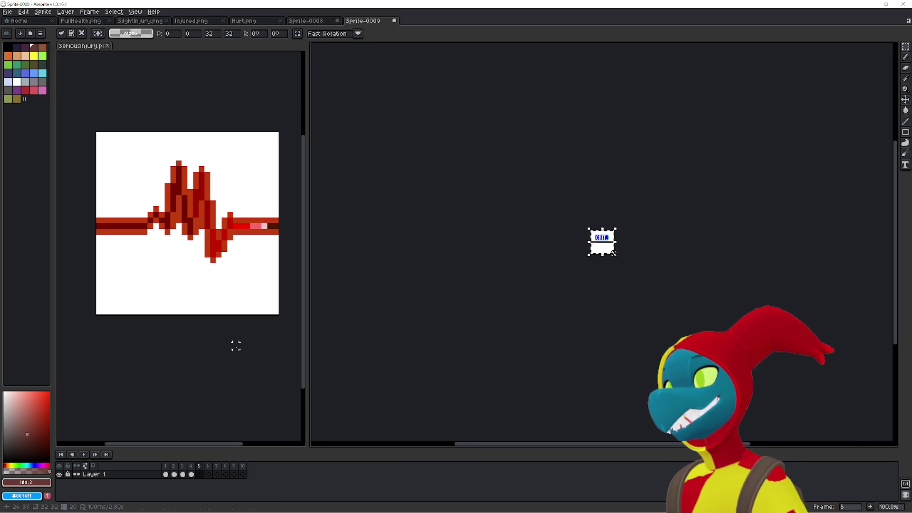
pyautogui.click(245, 475)
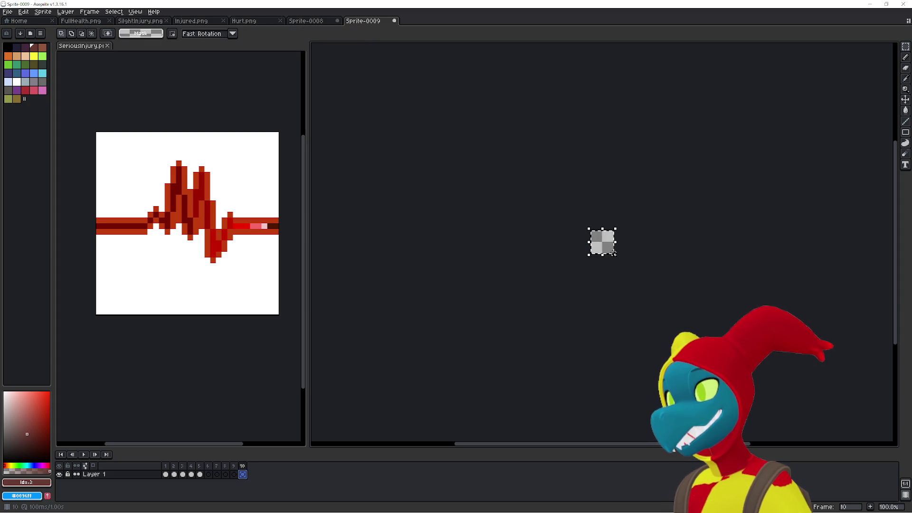
pyautogui.hotkey('alt', 'n')
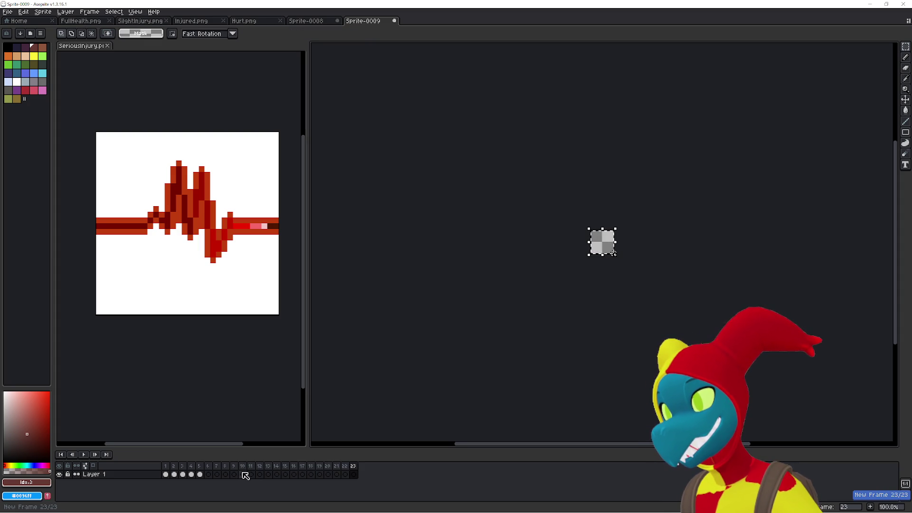
pyautogui.click(287, 53)
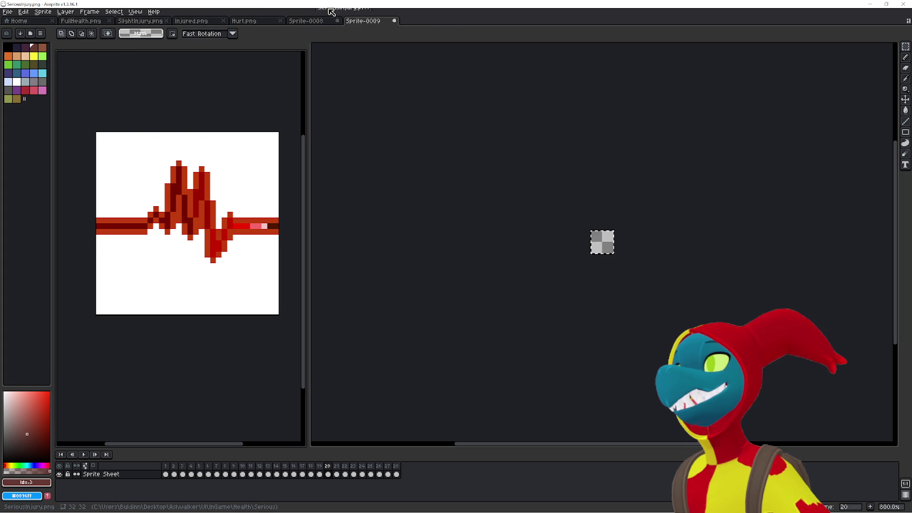
pyautogui.moveTo(72, 50); pyautogui.dragTo(327, 23)
# Compare the SeriousInjury.png, Hurt.png and Sprite-0008 animations, ending on Sprite-0008.
pyautogui.click(374, 25)
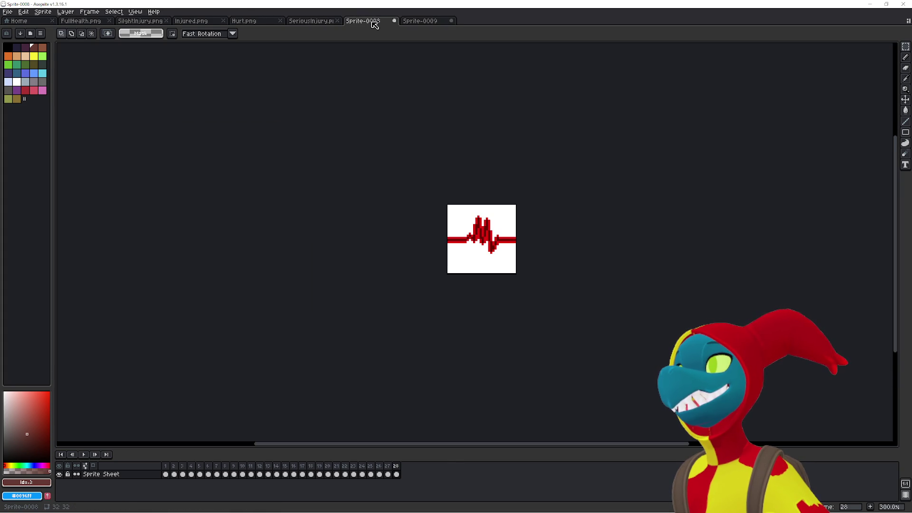
pyautogui.click(321, 23)
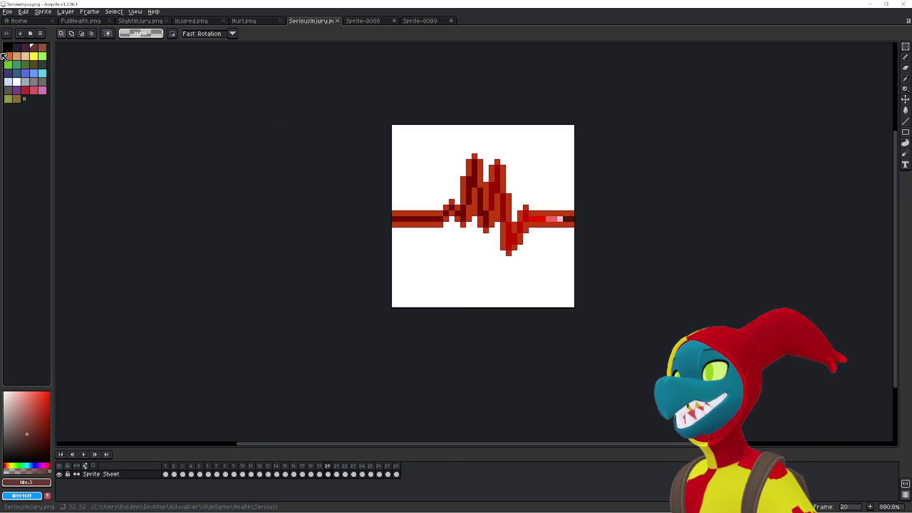
pyautogui.click(81, 452)
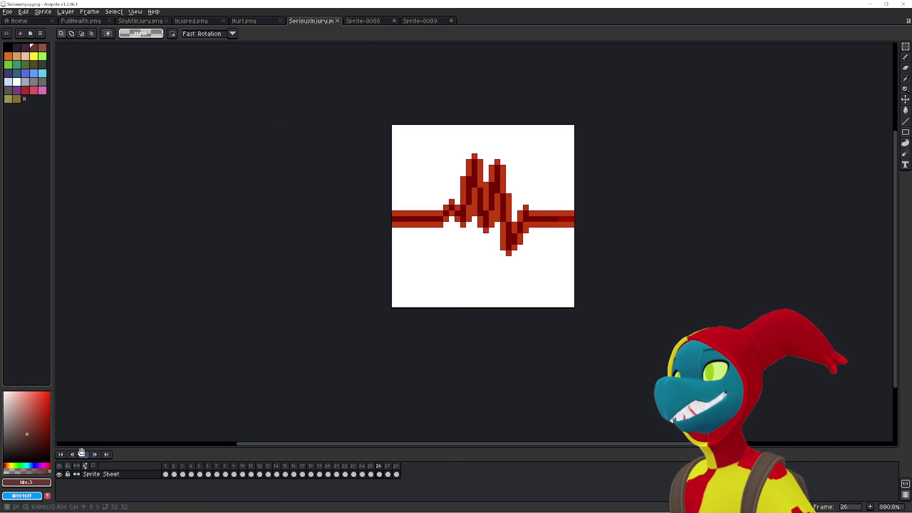
pyautogui.click(361, 21)
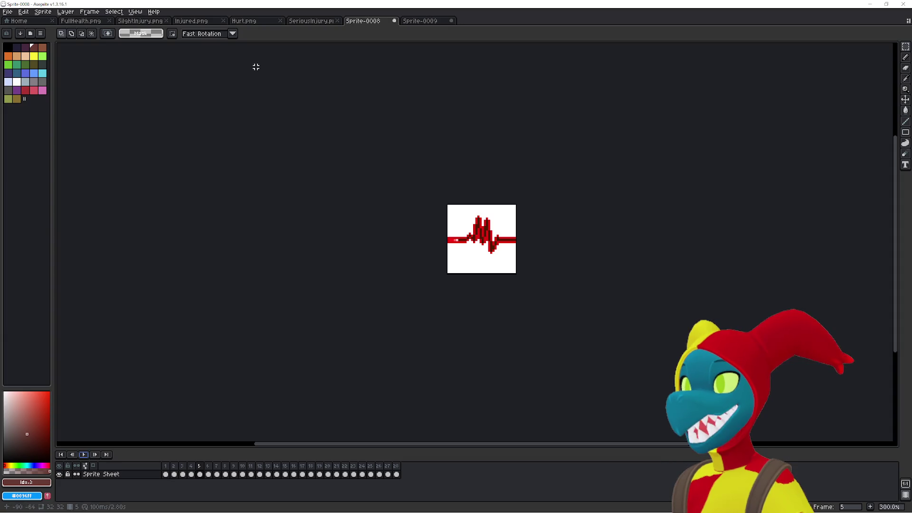
pyautogui.click(313, 21)
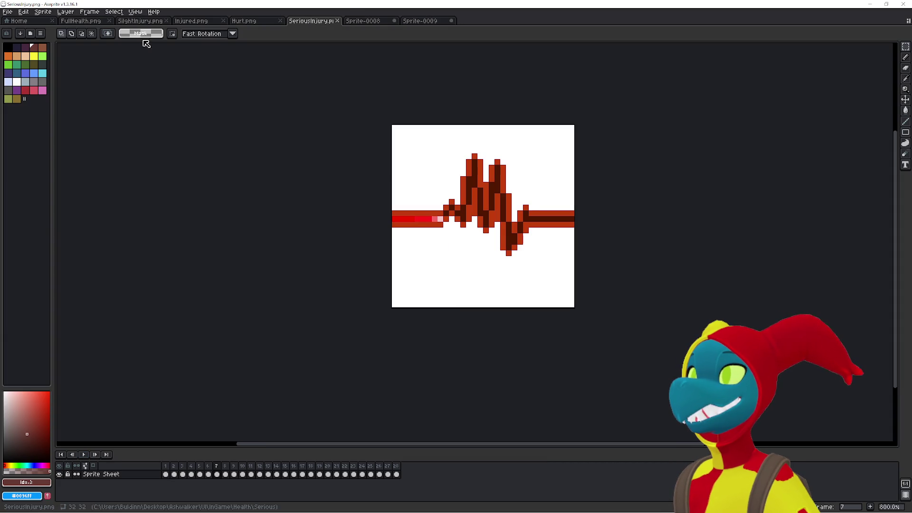
pyautogui.click(43, 12)
pyautogui.click(159, 47)
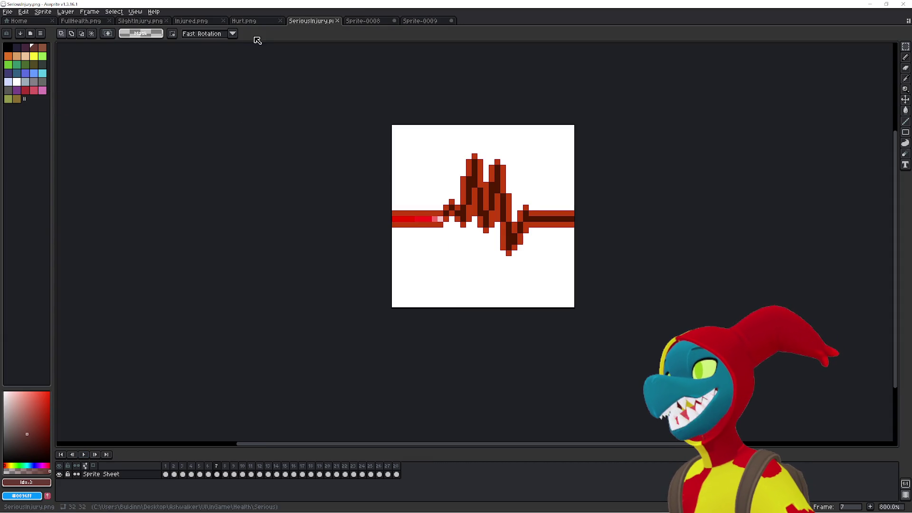
pyautogui.click(255, 22)
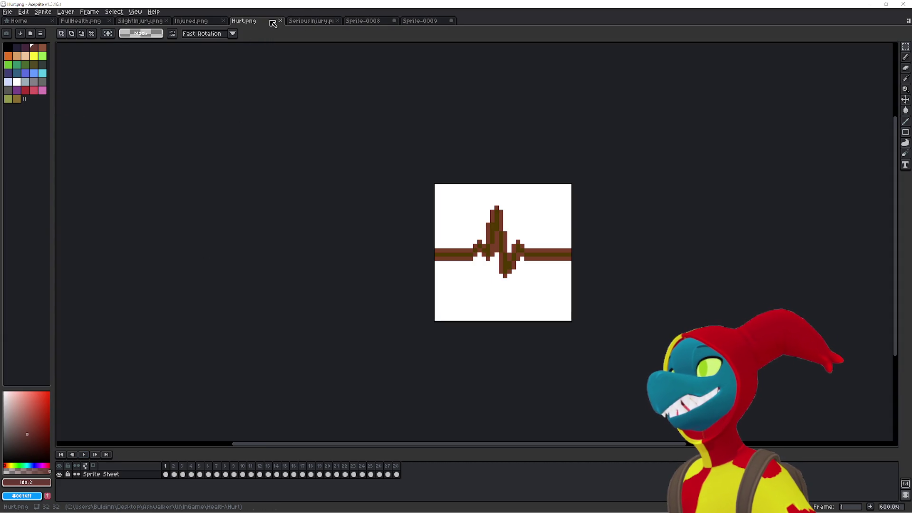
pyautogui.click(311, 21)
pyautogui.click(371, 21)
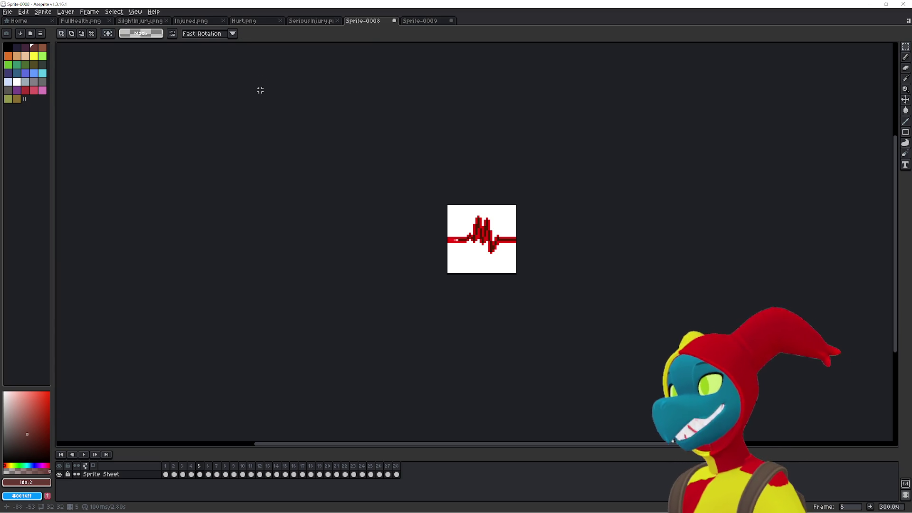
pyautogui.click(8, 11)
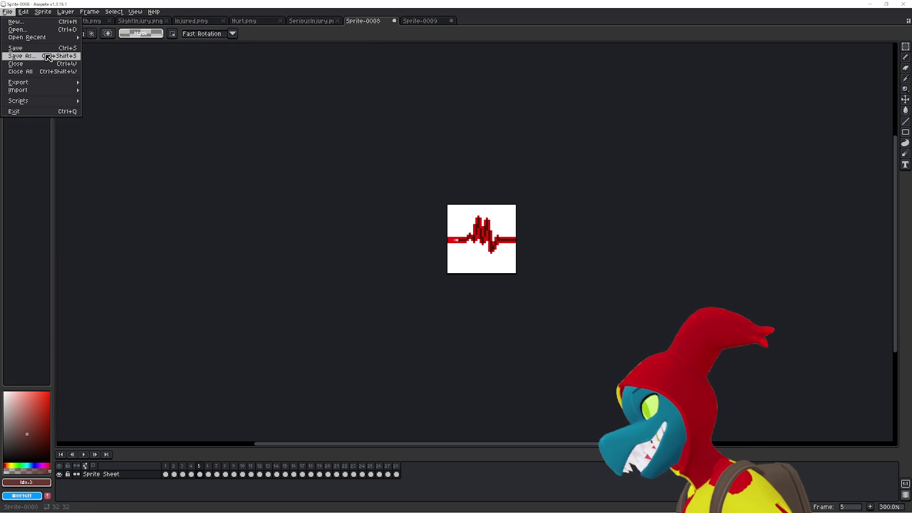
# Start Save As for Sprite-0008 and create a new Dangerous folder inside Health.
pyautogui.click(48, 56)
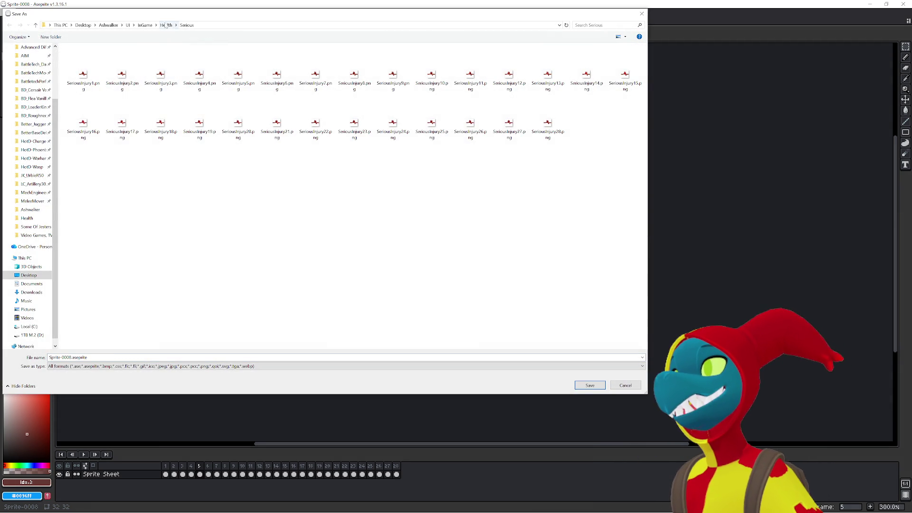
pyautogui.click(166, 25)
pyautogui.rightClick(261, 180)
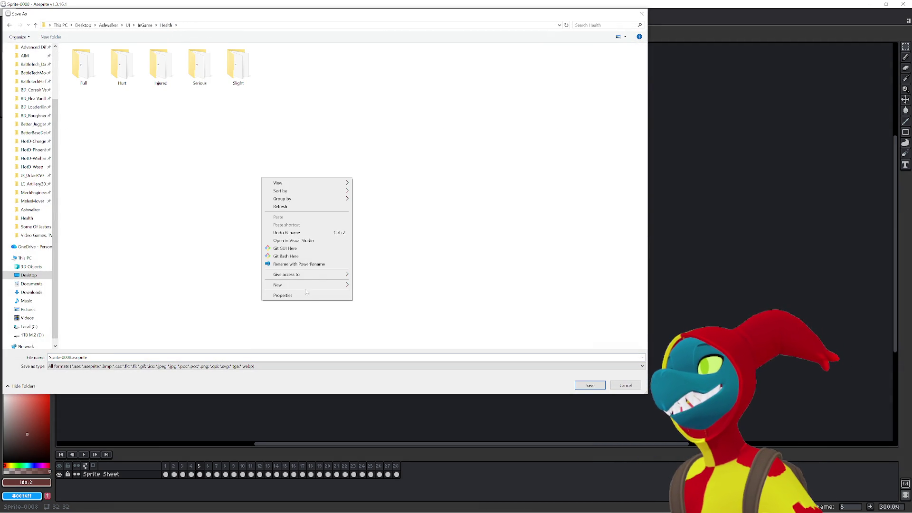
pyautogui.click(368, 285)
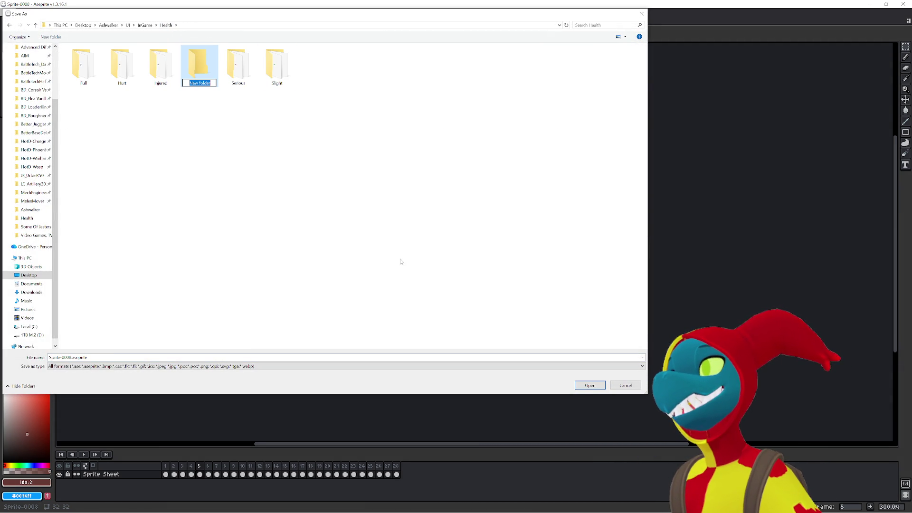
pyautogui.write('D')
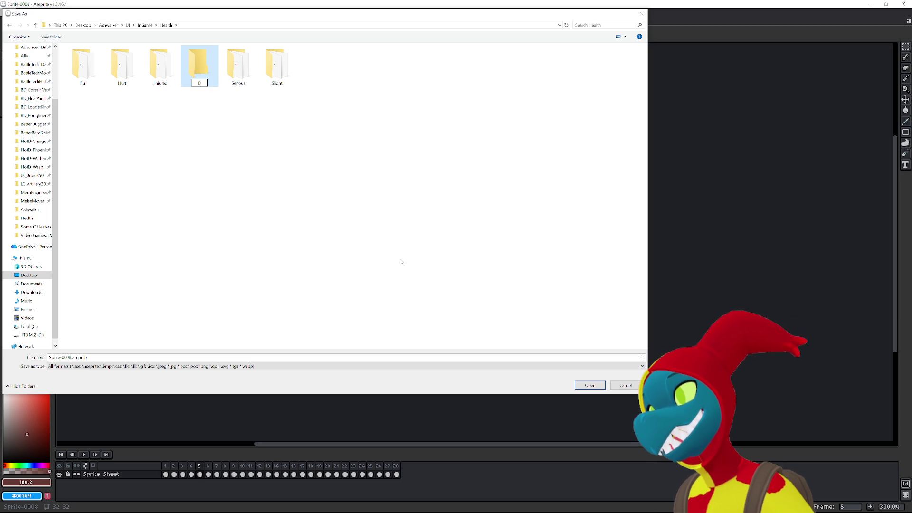
pyautogui.write('angerous')
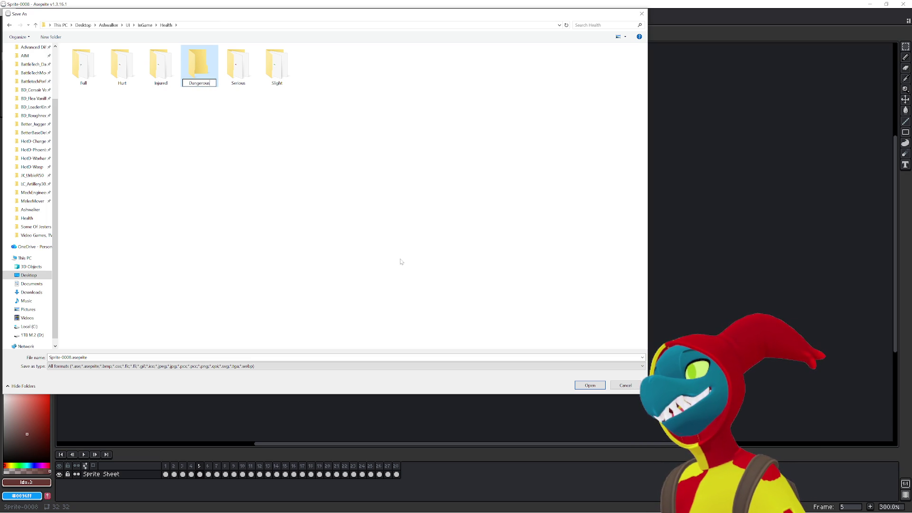
pyautogui.press('Return')
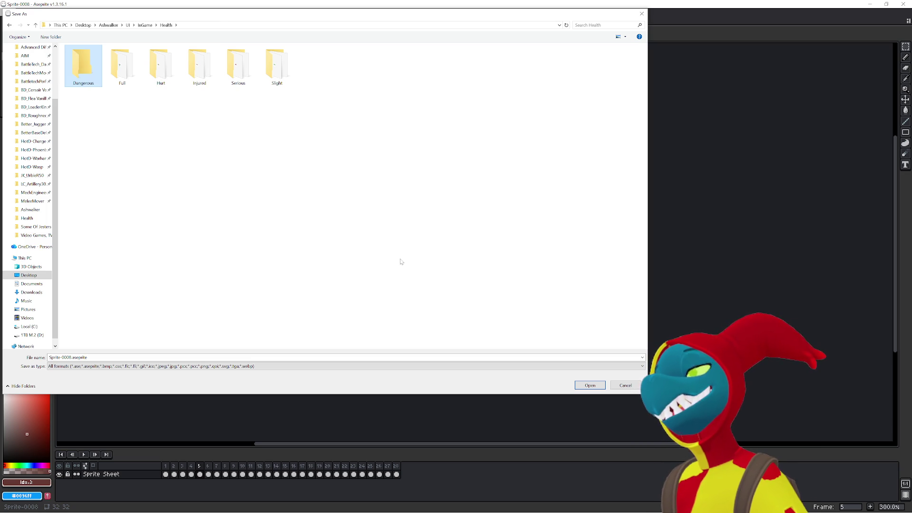
# Enter the Dangerous folder, type DangerousHealth as the file name, and return to Health.
pyautogui.doubleClick(95, 72)
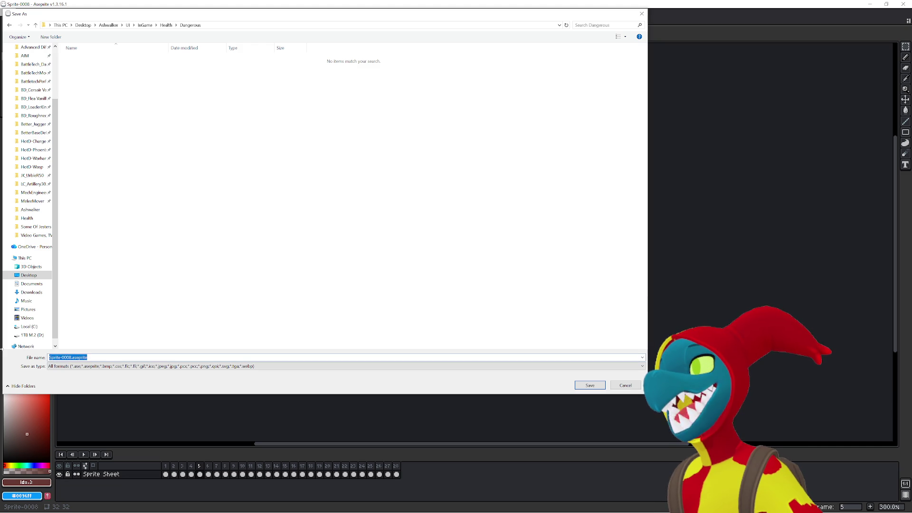
pyautogui.write('Dangerous')
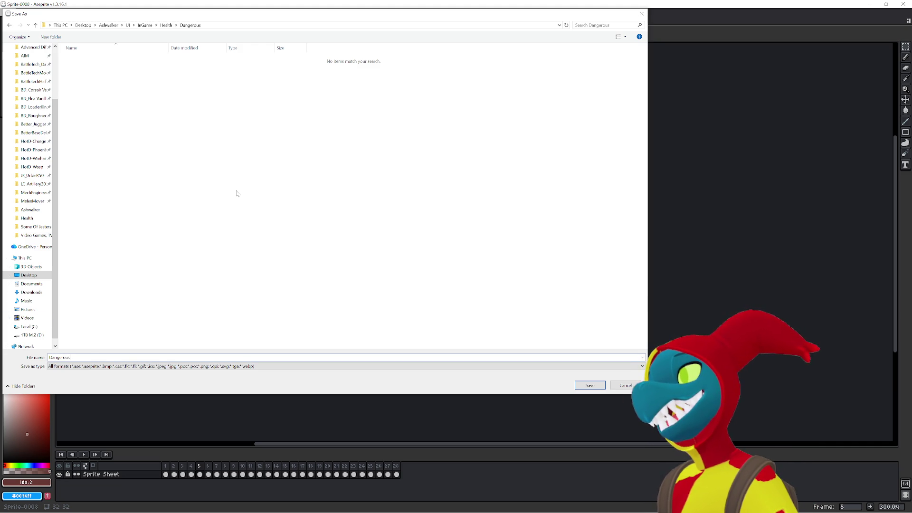
pyautogui.write('Health')
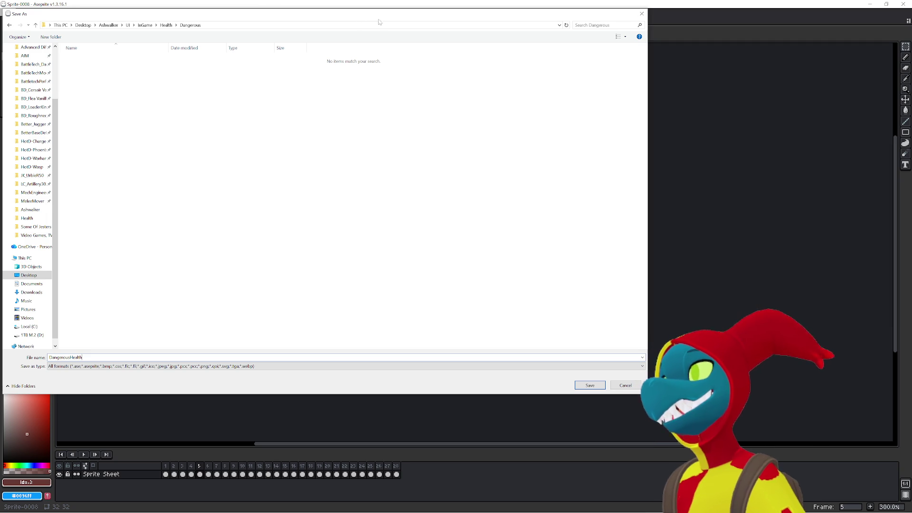
pyautogui.click(162, 25)
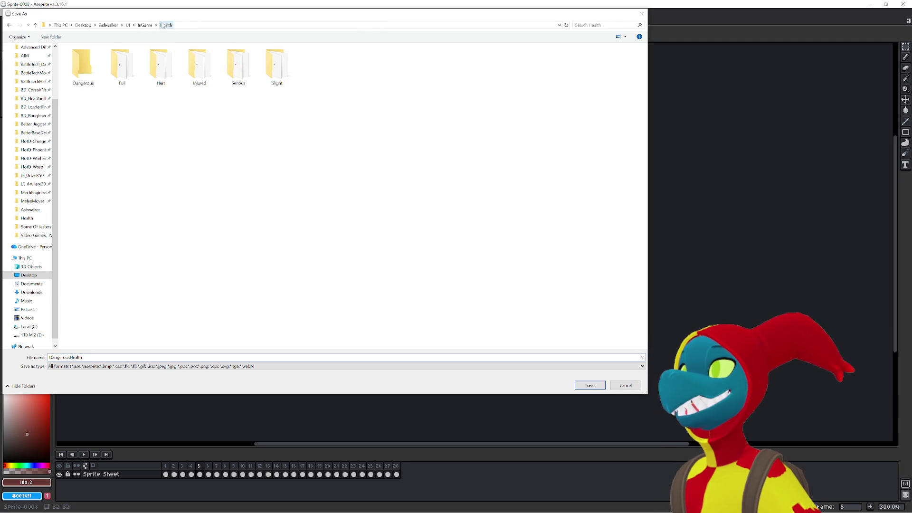
# Check the contents of the Hurt, Full, Injured, Serious and Slight health folders.
pyautogui.doubleClick(170, 76)
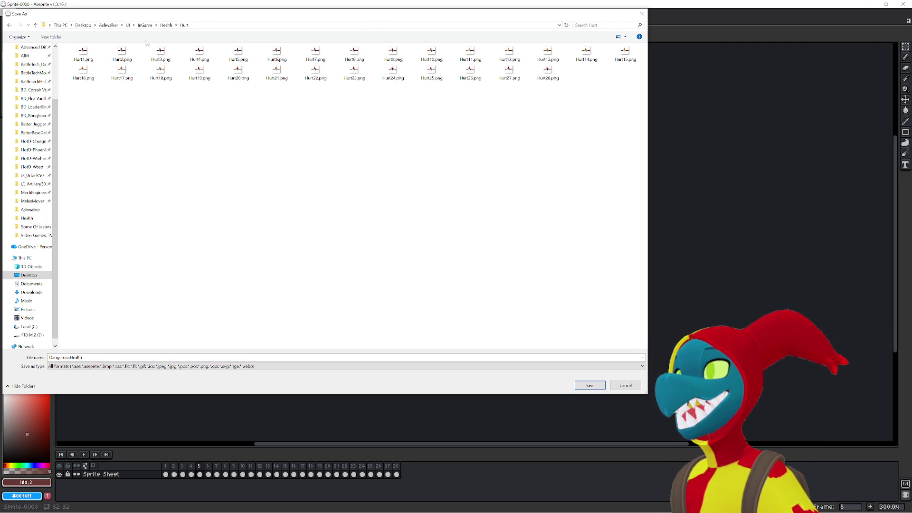
pyautogui.click(164, 25)
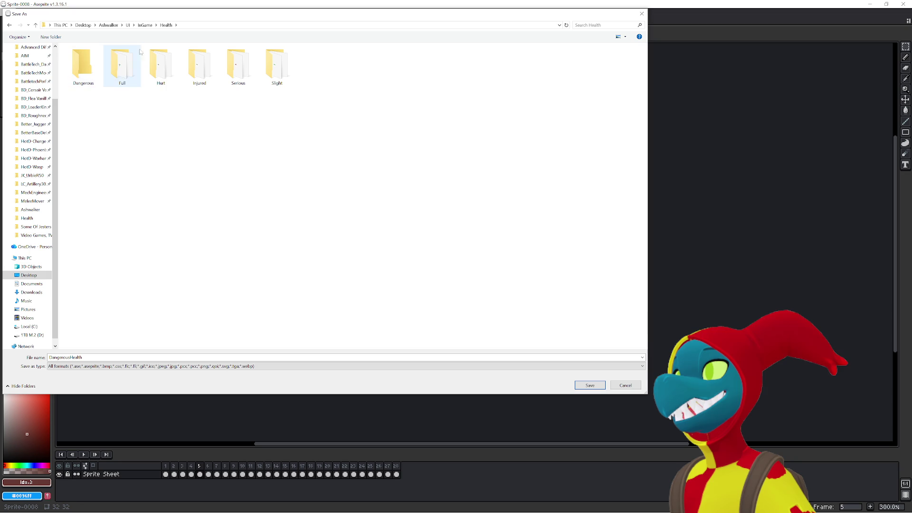
pyautogui.doubleClick(117, 74)
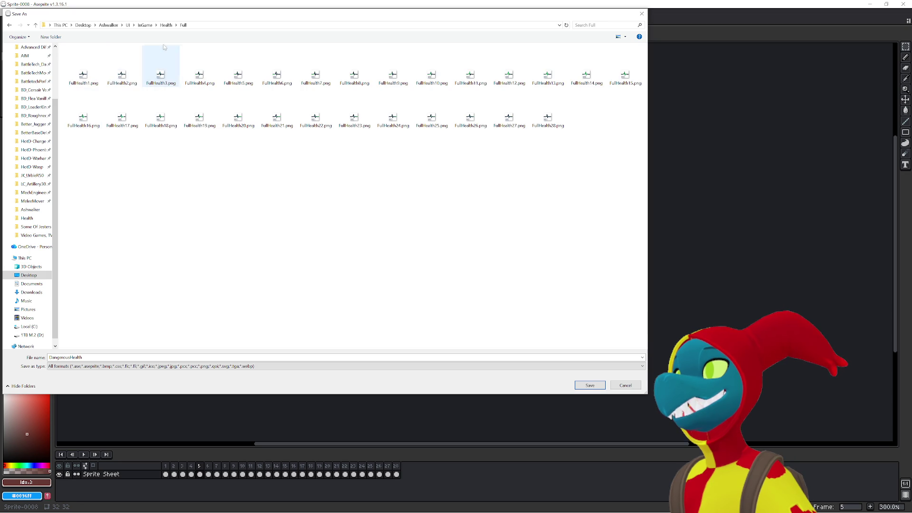
pyautogui.click(166, 26)
pyautogui.doubleClick(197, 66)
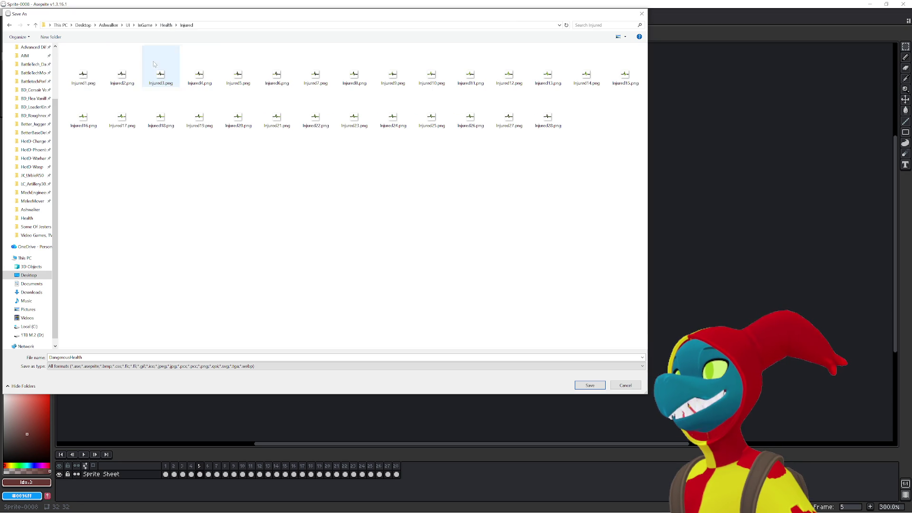
pyautogui.click(166, 26)
pyautogui.doubleClick(238, 66)
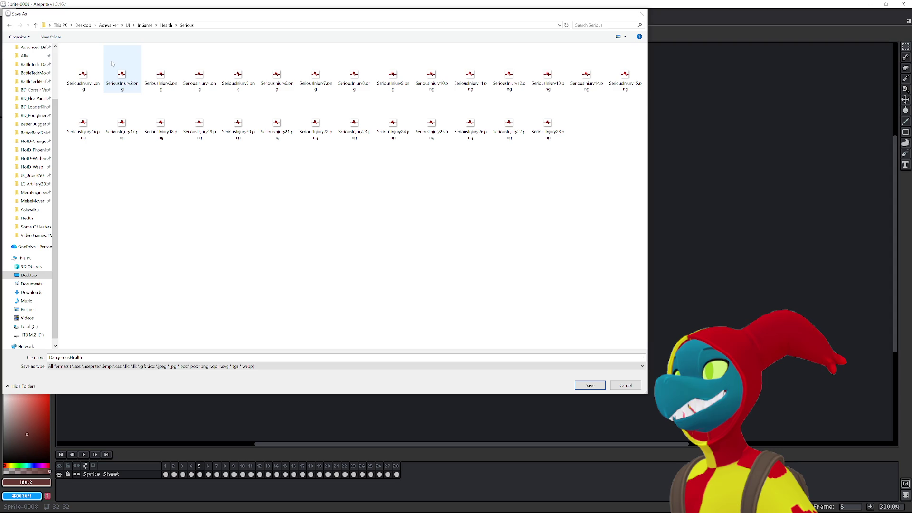
pyautogui.click(166, 26)
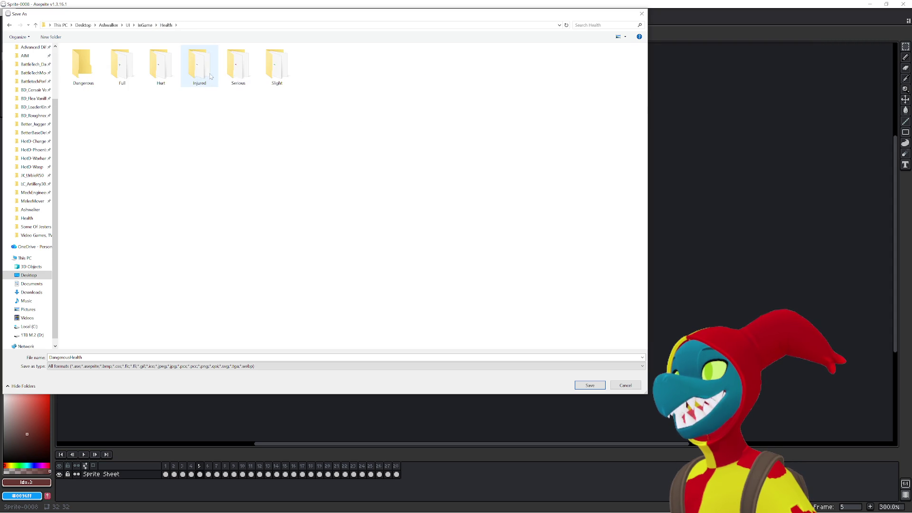
pyautogui.doubleClick(275, 66)
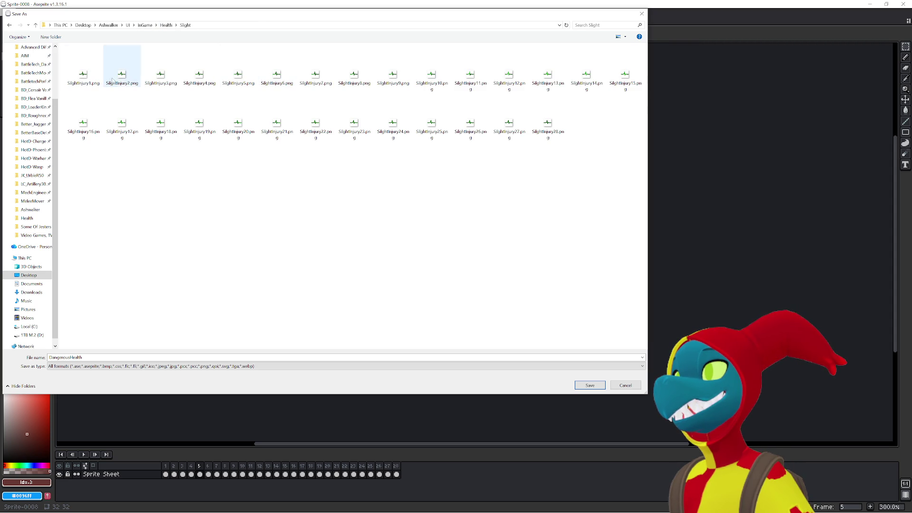
pyautogui.click(167, 26)
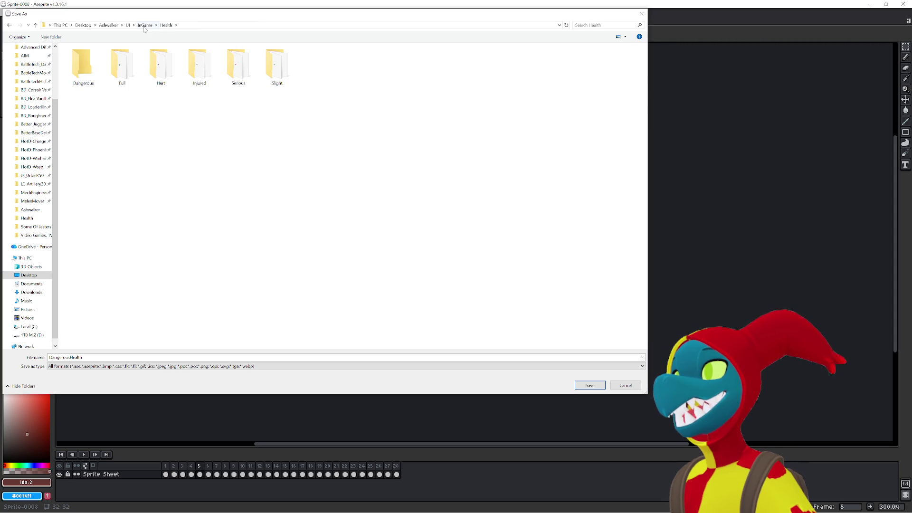
# Save the sprite as DangerousHealth.png in the Dangerous folder, keeping All formats.
pyautogui.doubleClick(90, 64)
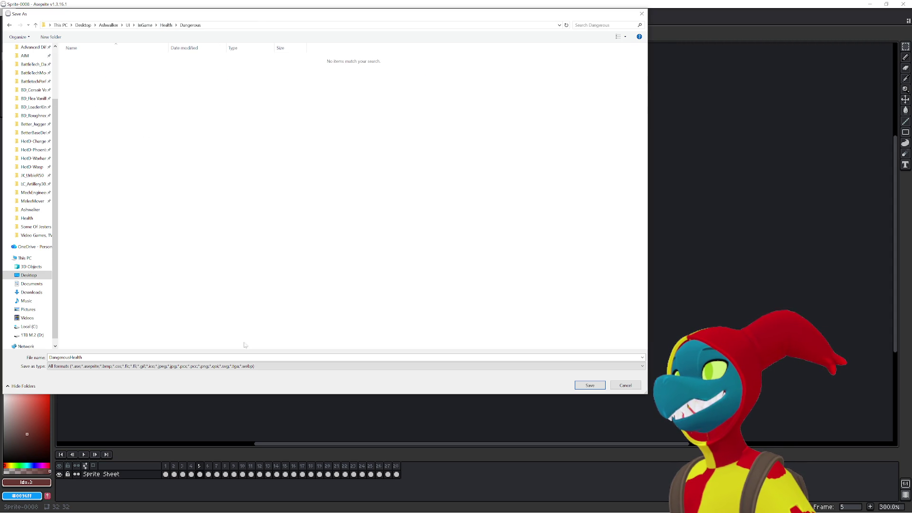
pyautogui.rightClick(71, 359)
pyautogui.click(85, 378)
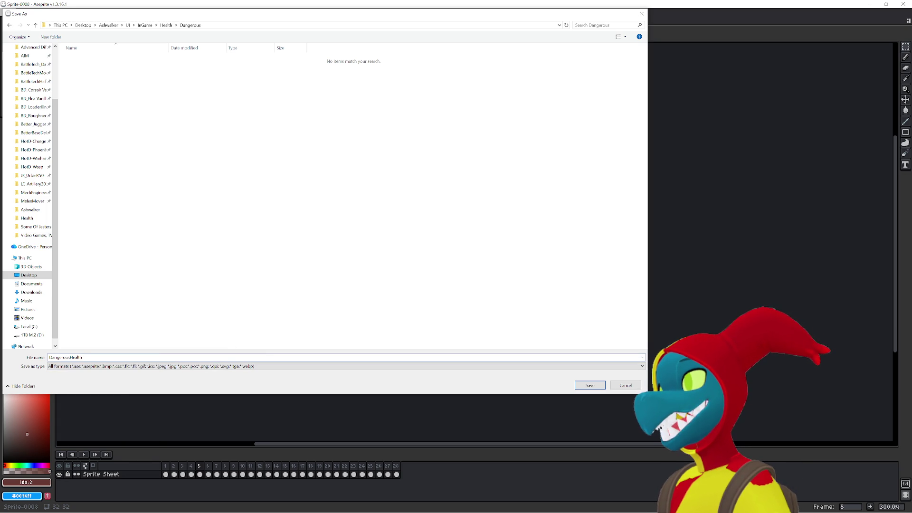
pyautogui.click(177, 366)
pyautogui.click(178, 369)
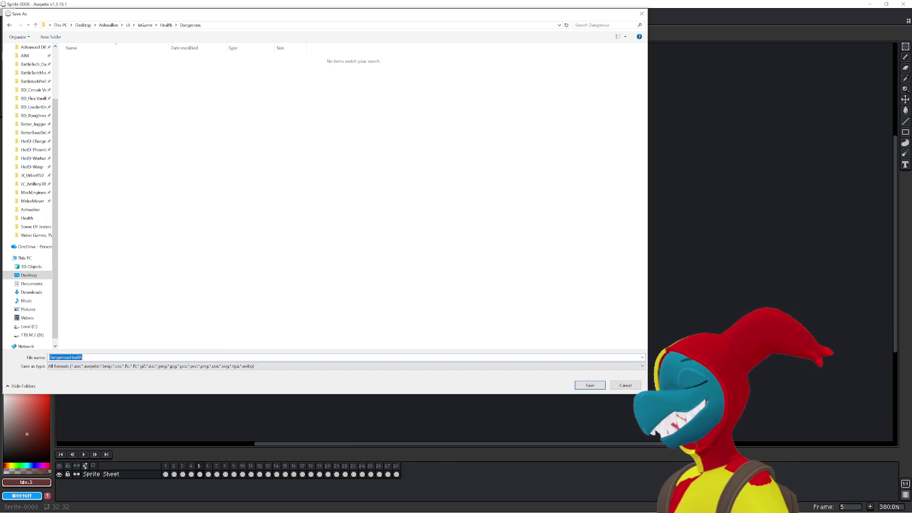
pyautogui.click(83, 357)
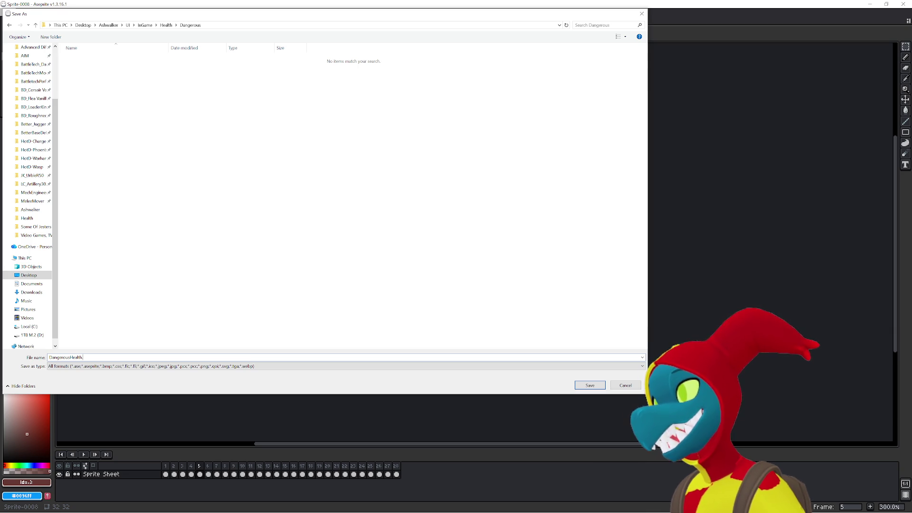
pyautogui.write('.png')
pyautogui.press('Return')
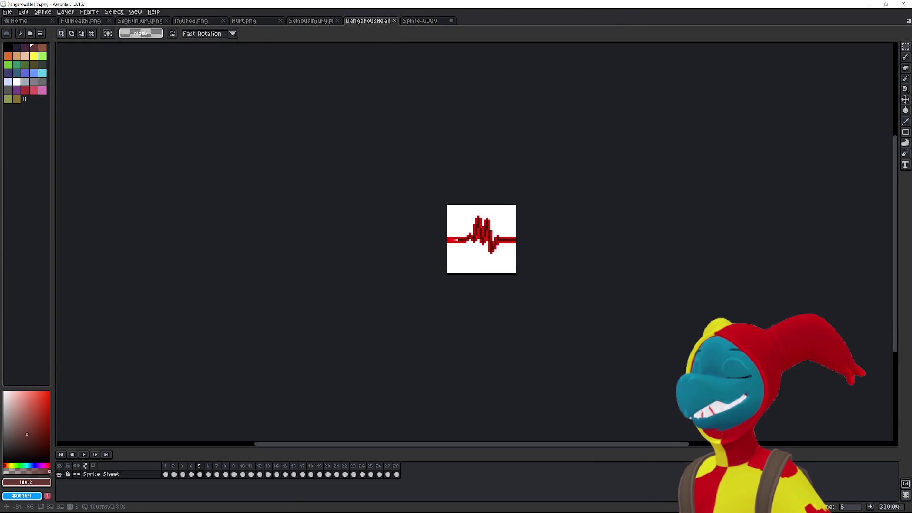
# Play the DangerousHealth animation preview, then switch to Sprite-0009 and deselect all.
pyautogui.click(83, 455)
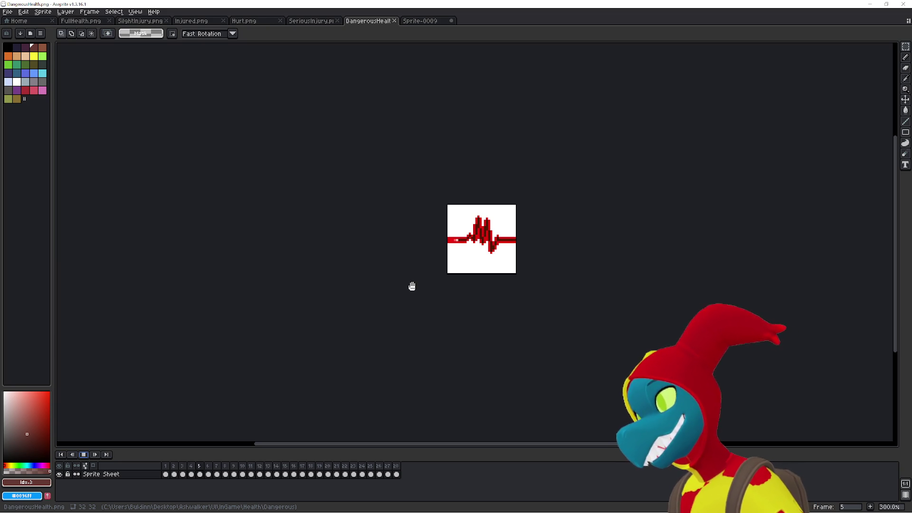
pyautogui.click(424, 21)
pyautogui.hotkey('ctrl', 'd')
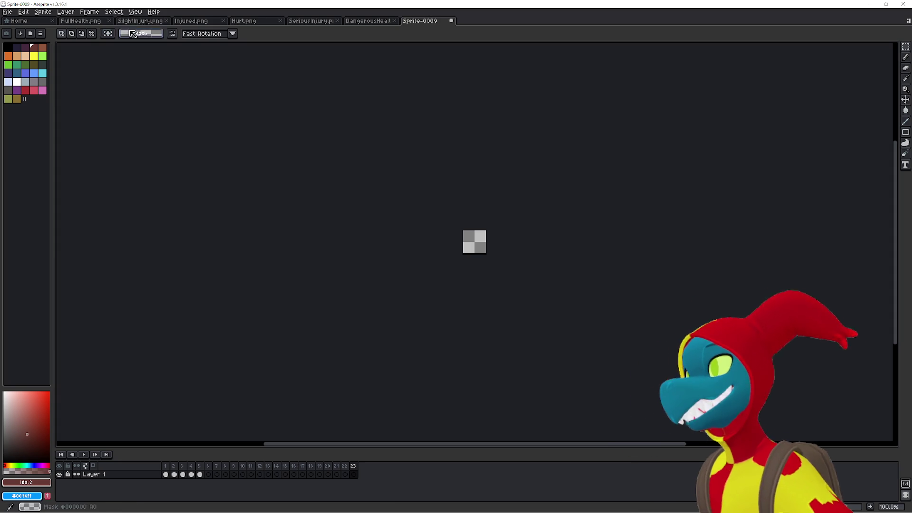
pyautogui.click(377, 21)
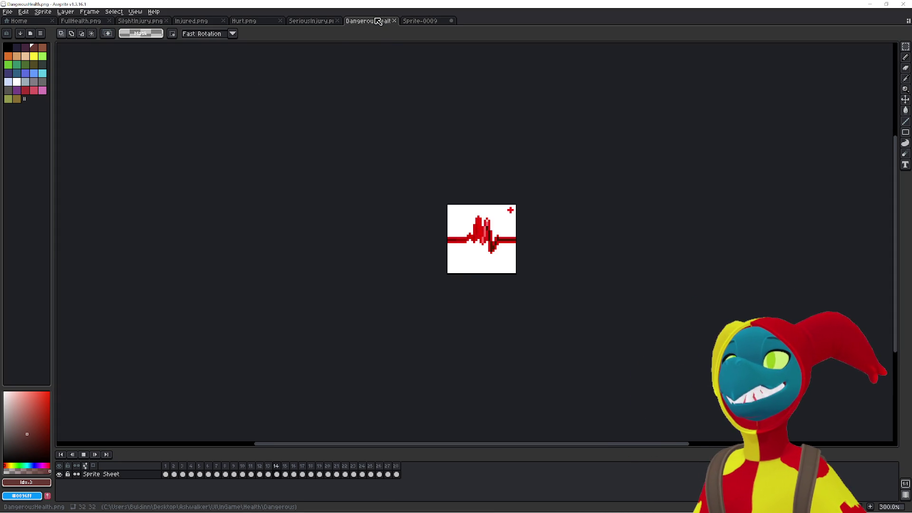
pyautogui.click(315, 21)
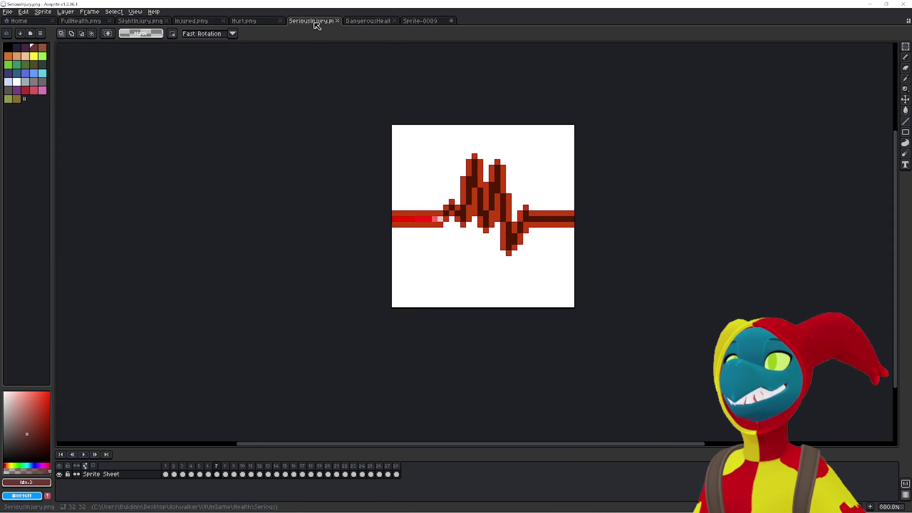
pyautogui.click(260, 22)
pyautogui.click(193, 22)
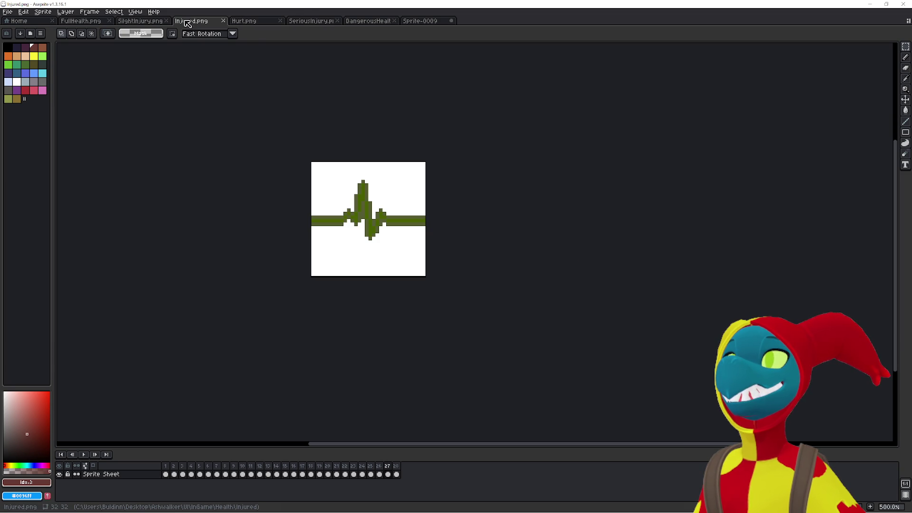
pyautogui.click(136, 22)
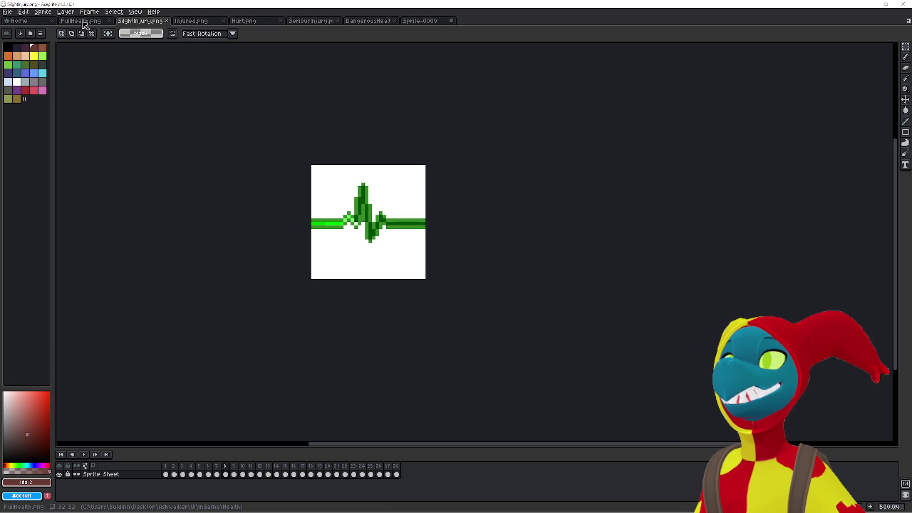
pyautogui.click(82, 23)
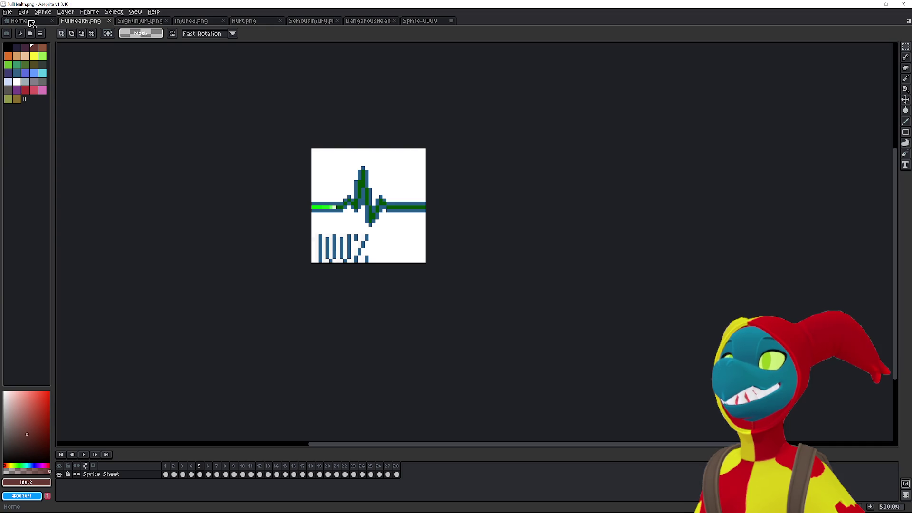
pyautogui.click(32, 21)
pyautogui.click(81, 21)
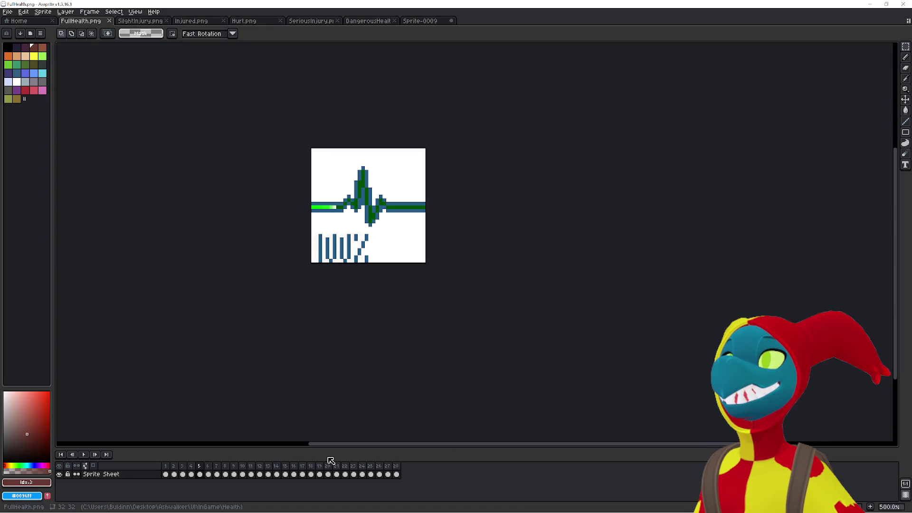
pyautogui.click(424, 22)
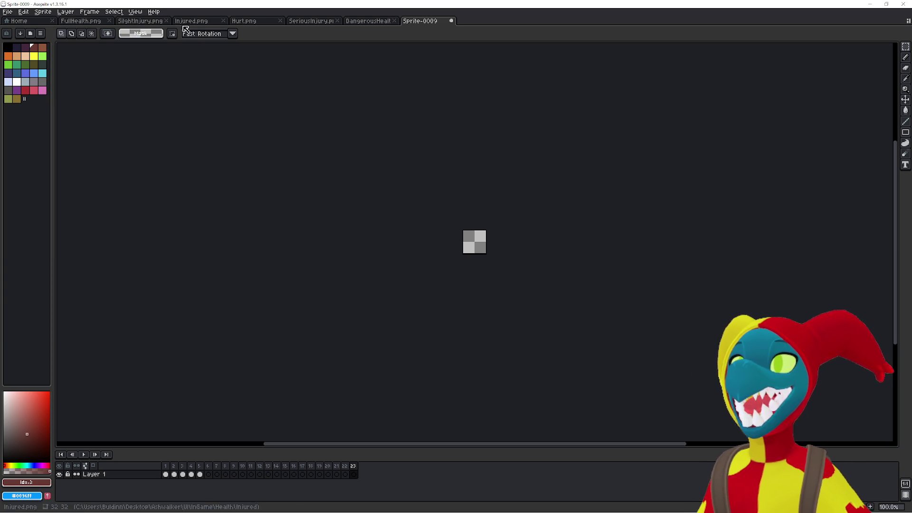
pyautogui.click(374, 21)
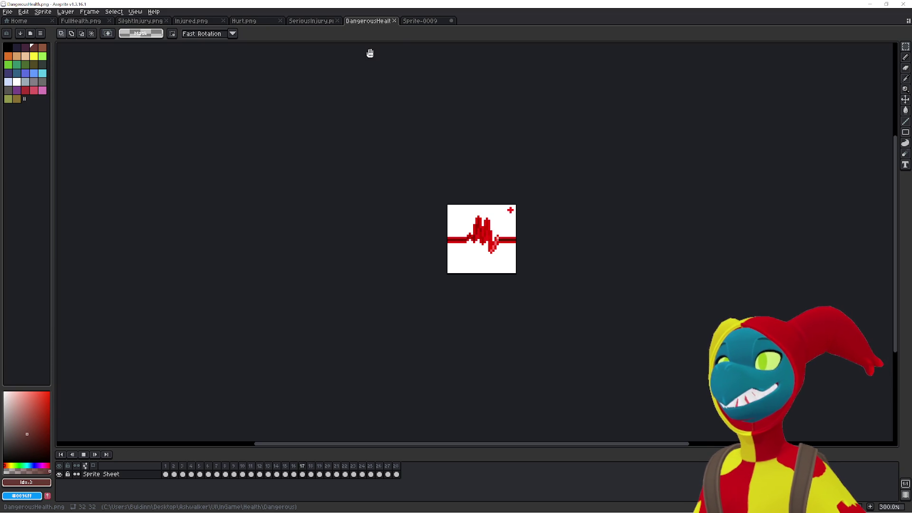
pyautogui.click(426, 22)
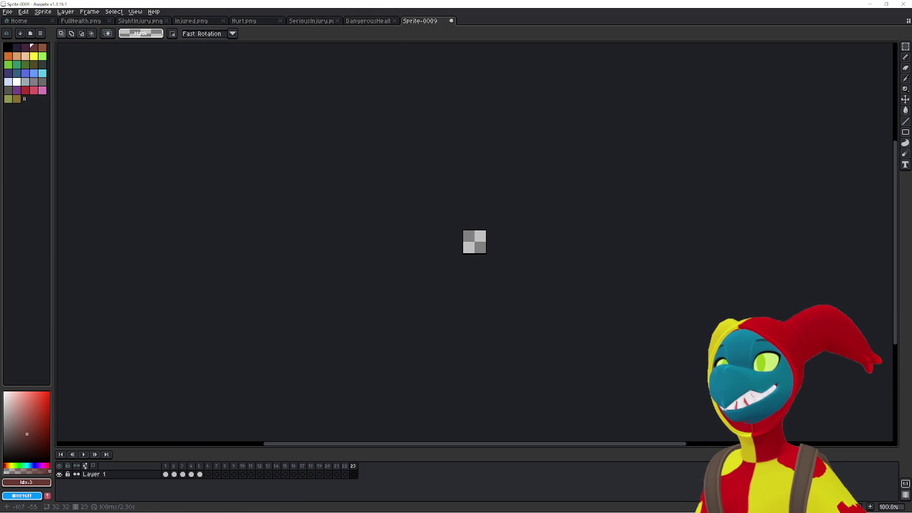
pyautogui.click(333, 21)
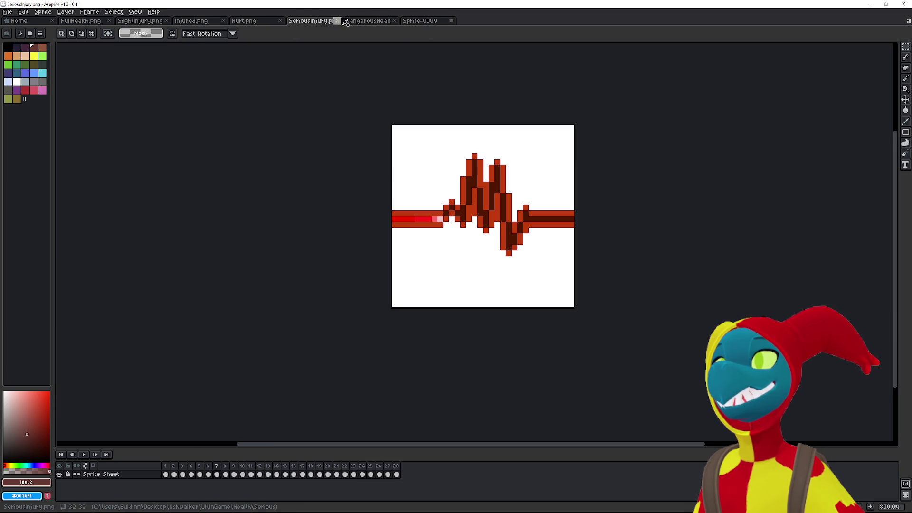
pyautogui.click(345, 21)
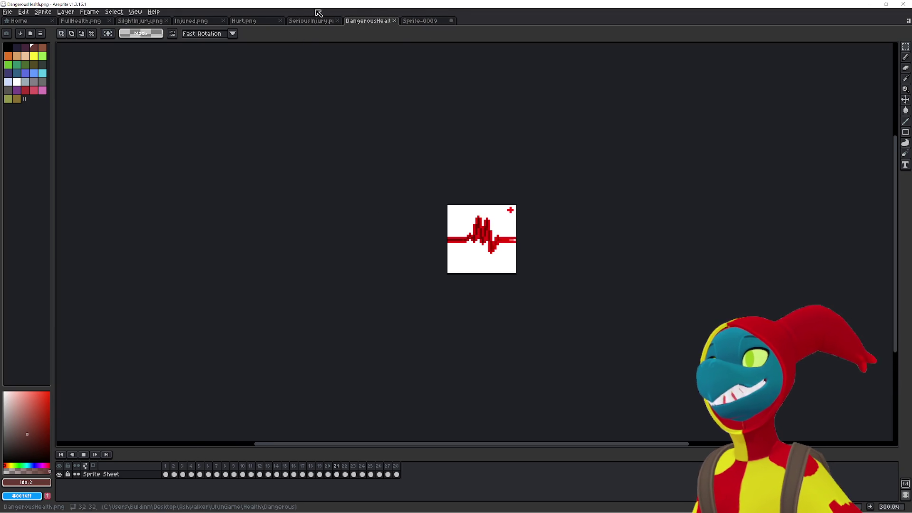
pyautogui.click(439, 21)
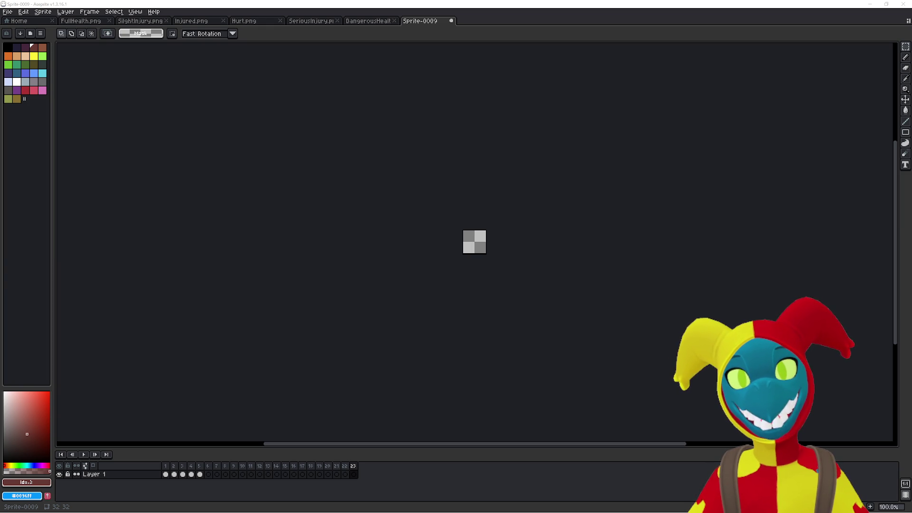
pyautogui.scroll(4, 426, 292)
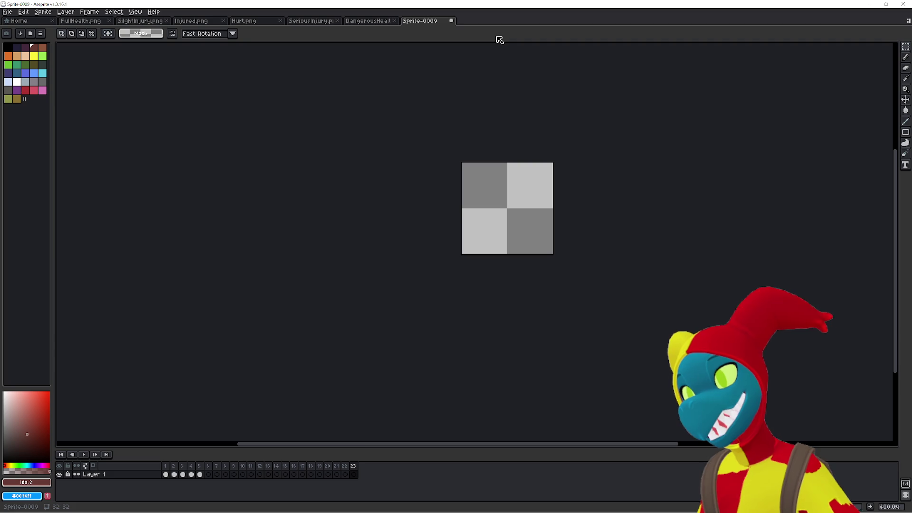
# Undo the extra frame and copy the game sprite sheet from Paint.
pyautogui.hotkey('ctrl', 'z')
pyautogui.hotkey('ctrl', 'z')
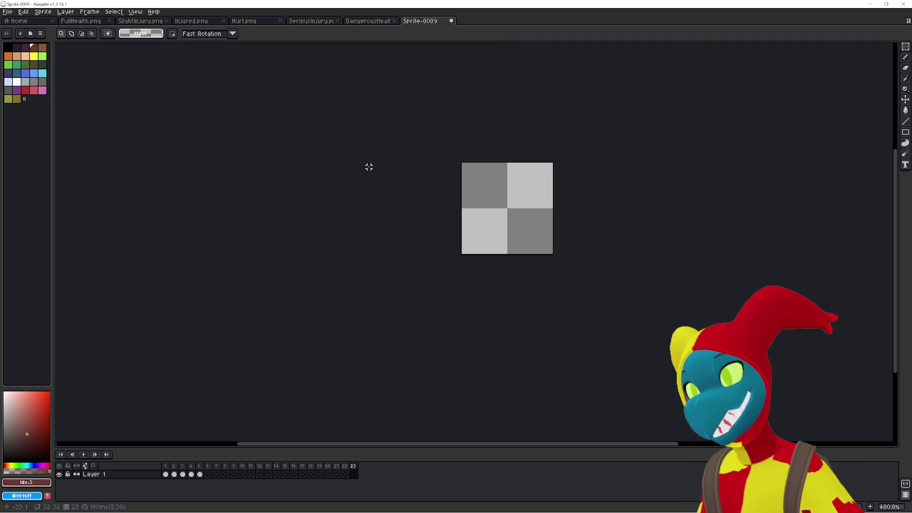
pyautogui.hotkey('ctrl', 'n')
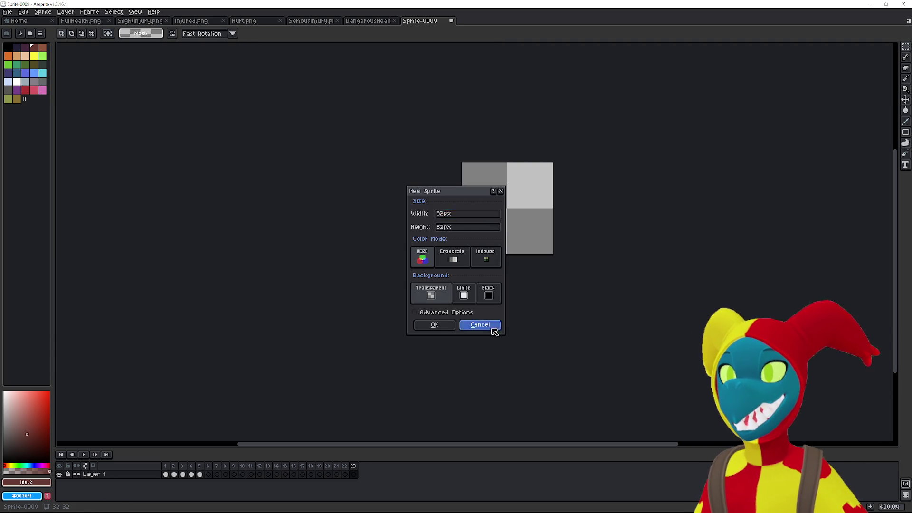
pyautogui.click(489, 325)
pyautogui.hotkey('alt', 'Tab')
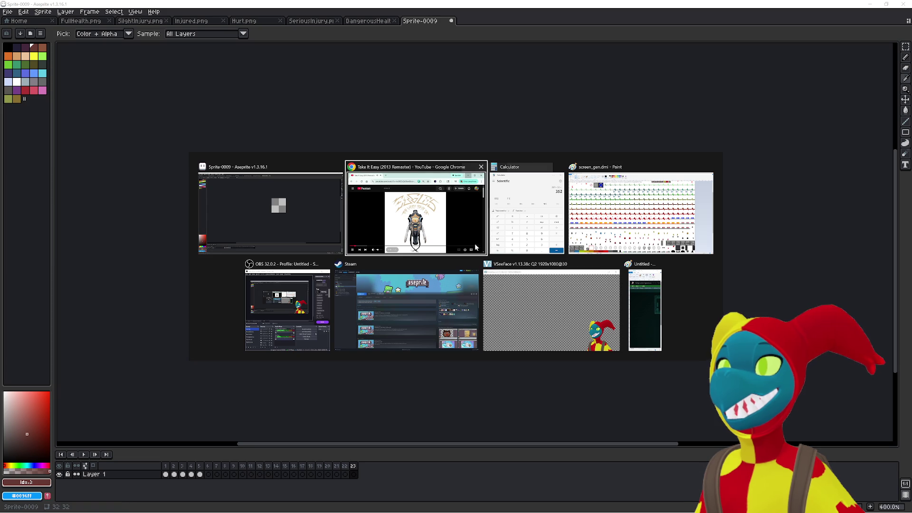
pyautogui.press('Tab')
pyautogui.press('Tab')
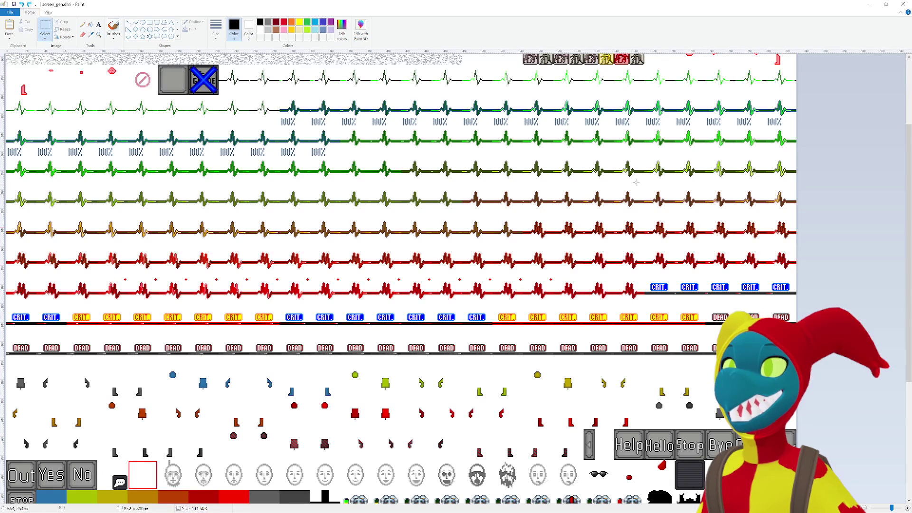
pyautogui.hotkey('alt', 'Tab')
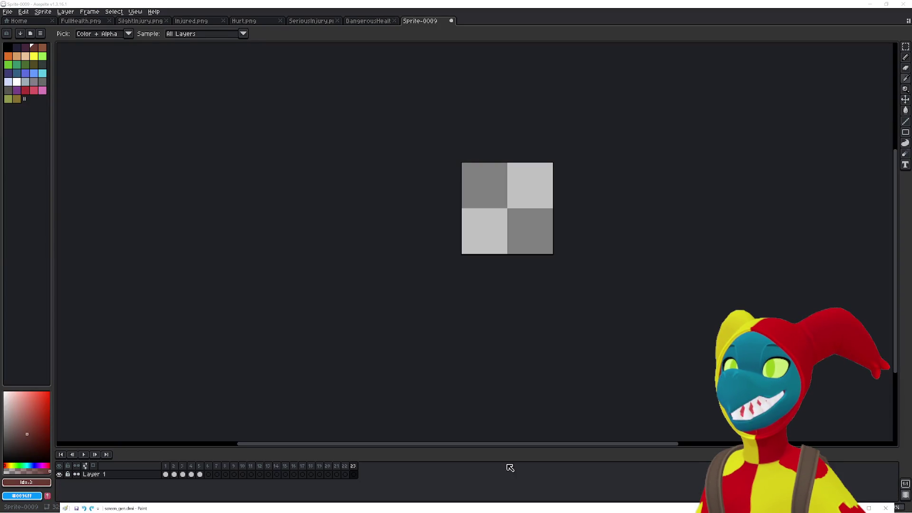
pyautogui.hotkey('ctrl', 'n')
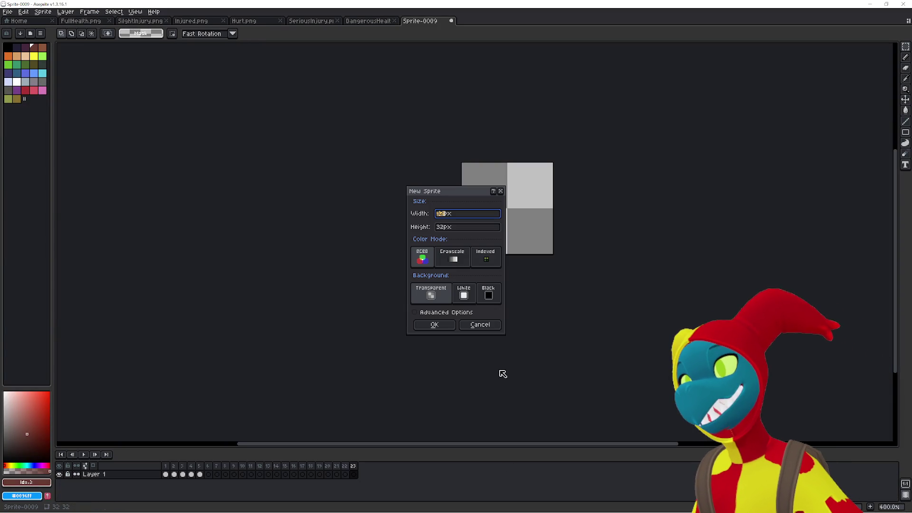
pyautogui.click(476, 328)
pyautogui.hotkey('alt', 'Tab')
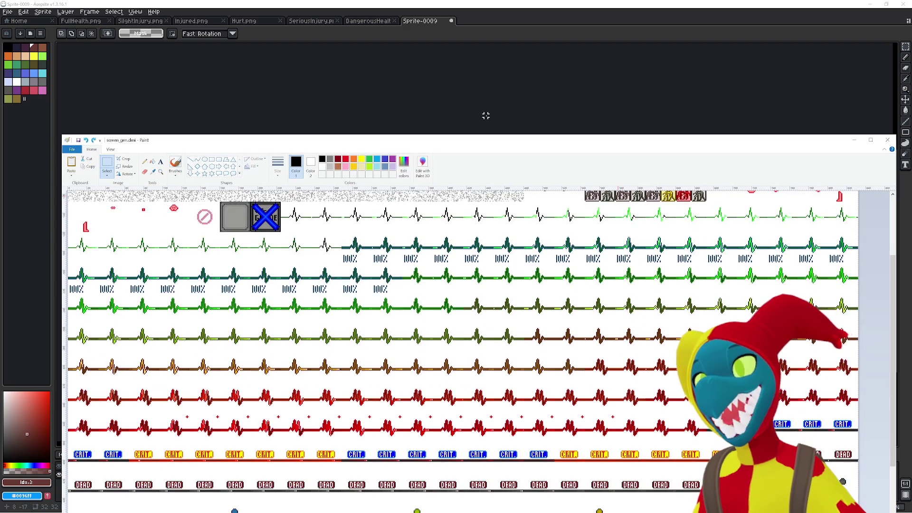
pyautogui.hotkey('alt', 'Tab')
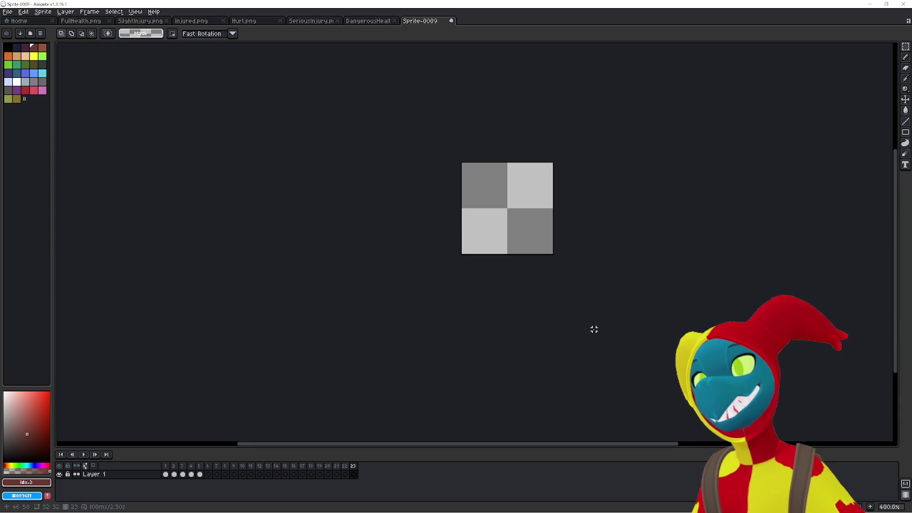
pyautogui.press('i')
# Create a new sprite sized to the copied sheet and paste the sheet into it.
pyautogui.hotkey('ctrl', 'n')
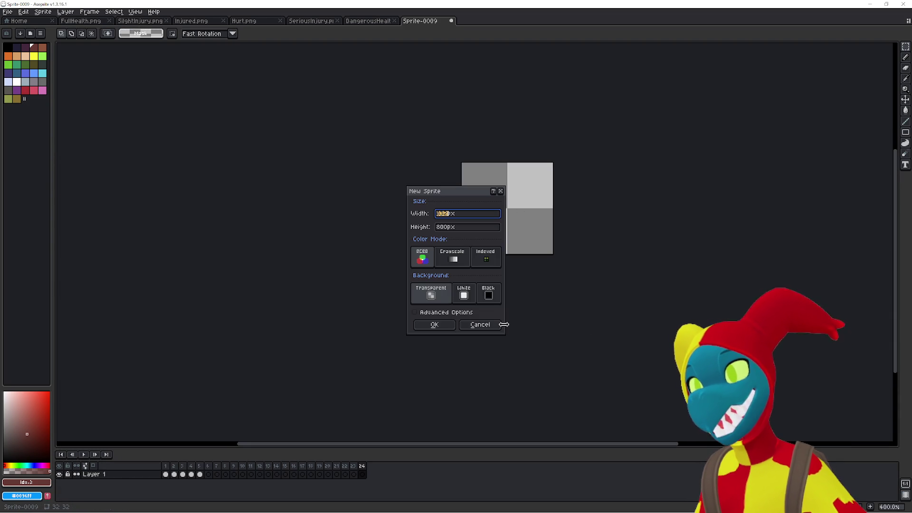
pyautogui.click(439, 326)
pyautogui.hotkey('ctrl', 'v')
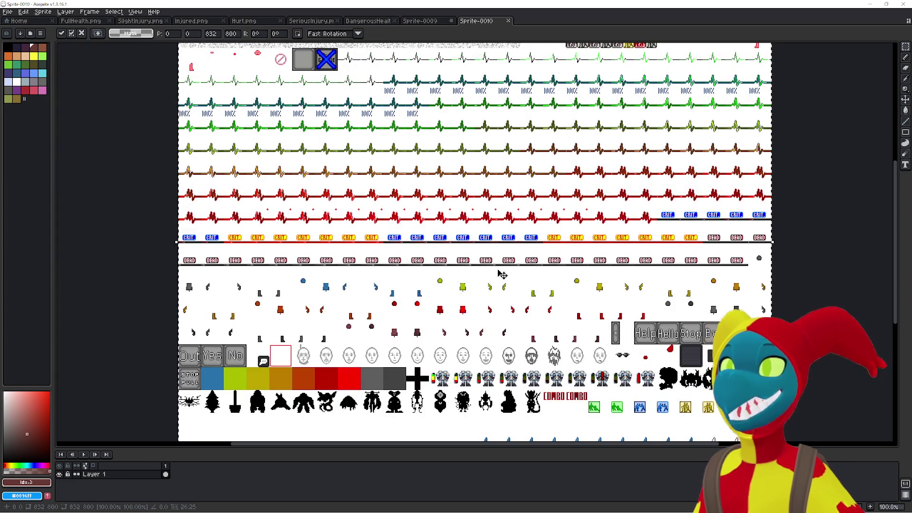
# Drop the pasted sheet onto the canvas and pan across its full width.
pyautogui.click(800, 274)
pyautogui.scroll(2, 667, 215)
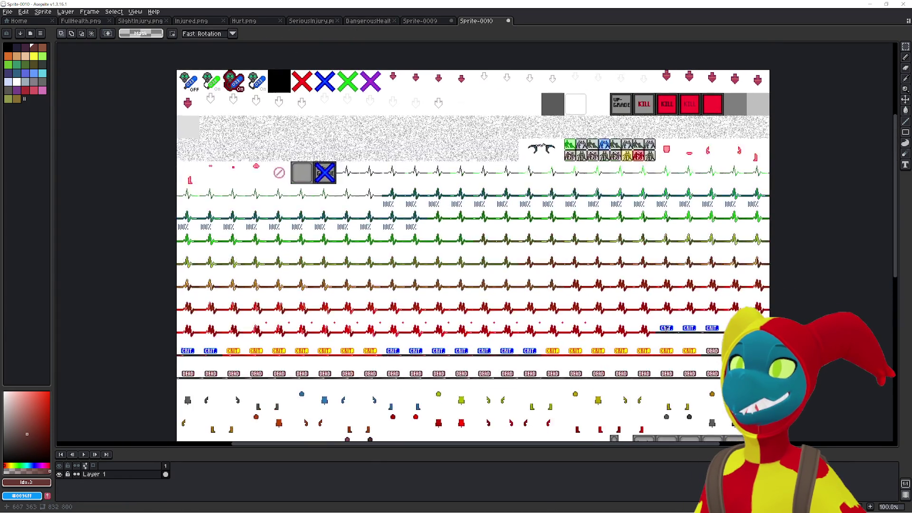
pyautogui.scroll(-1, 611, 258)
pyautogui.scroll(-1, 557, 253)
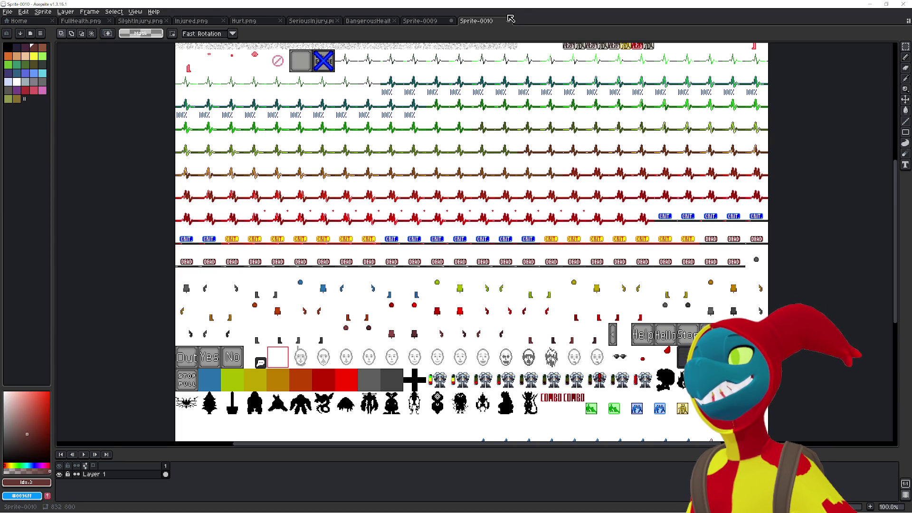
pyautogui.moveTo(520, 59)
pyautogui.mouseDown()
pyautogui.moveTo(500, 113)
pyautogui.moveTo(499, 94)
pyautogui.mouseUp()
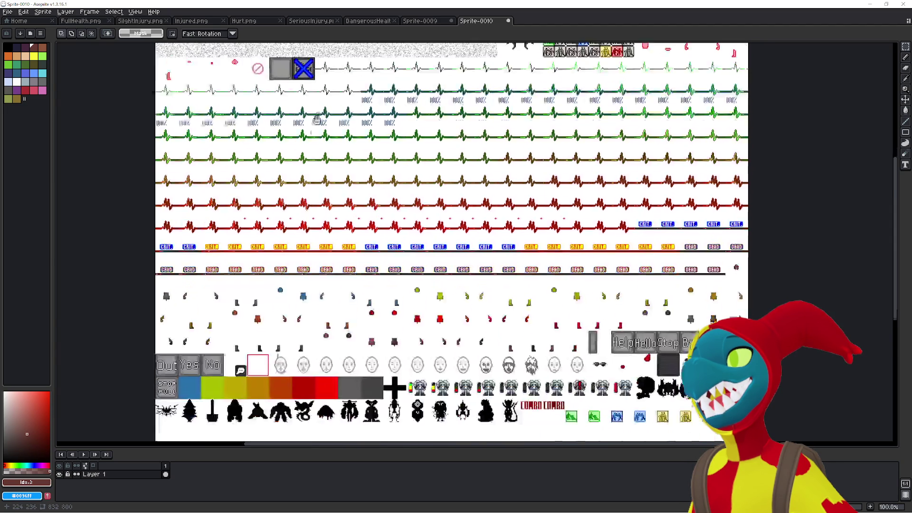
pyautogui.scroll(-5, 322, 50)
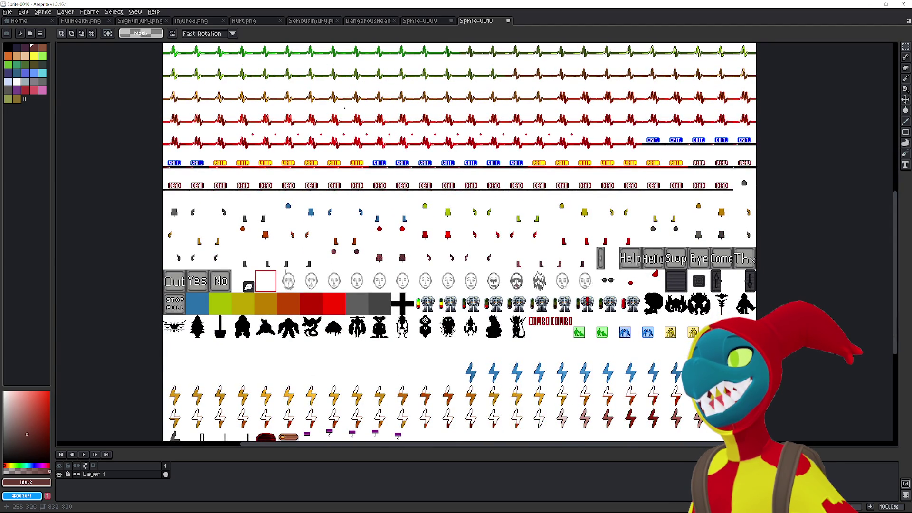
pyautogui.scroll(-1, 331, 87)
pyautogui.hscroll(1, 331, 95)
pyautogui.moveTo(331, 106); pyautogui.dragTo(360, 107)
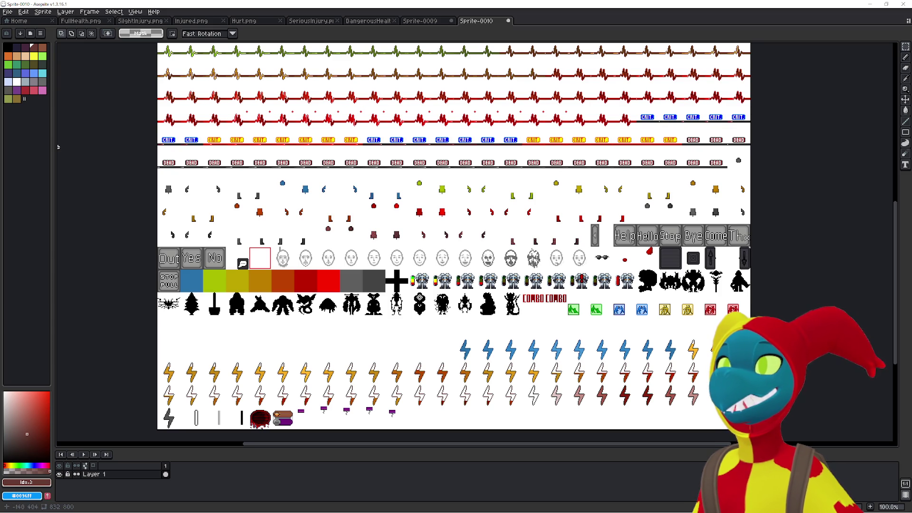
# Pan down past the heartbeat rows and zoom in on the black silhouette row.
pyautogui.scroll(2, 365, 160)
pyautogui.scroll(-4, 364, 160)
pyautogui.scroll(2, 364, 160)
pyautogui.moveTo(395, 57)
pyautogui.mouseDown()
pyautogui.moveTo(403, 276)
pyautogui.moveTo(413, 174)
pyautogui.mouseUp()
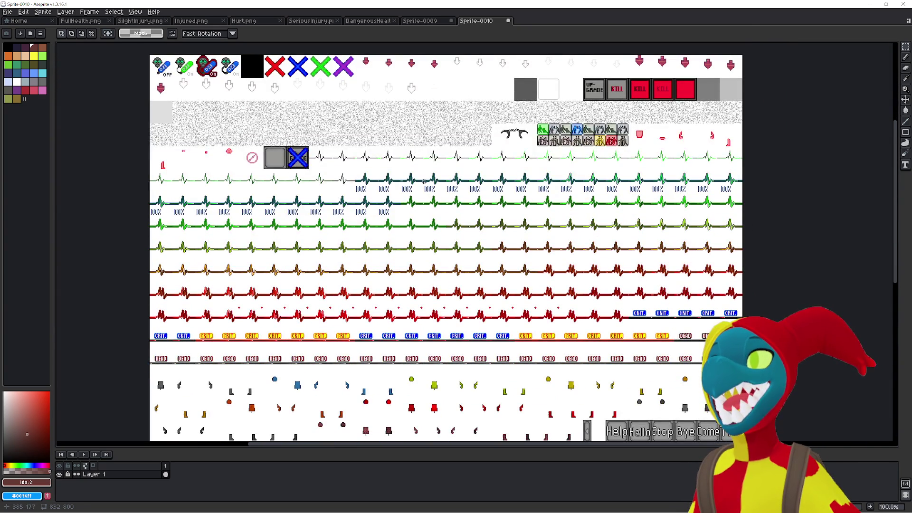
pyautogui.scroll(-3, 446, 229)
pyautogui.scroll(-2, 435, 218)
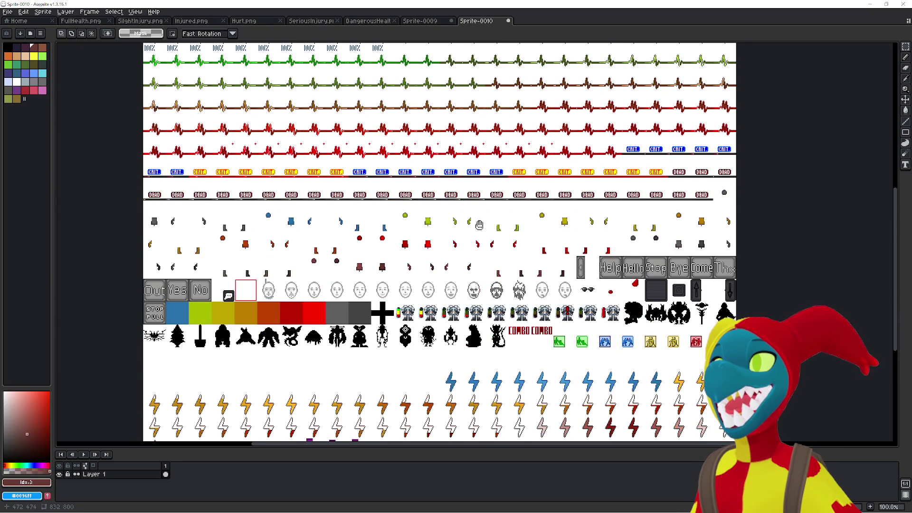
pyautogui.scroll(-3, 468, 145)
pyautogui.moveTo(490, 137); pyautogui.dragTo(461, 233)
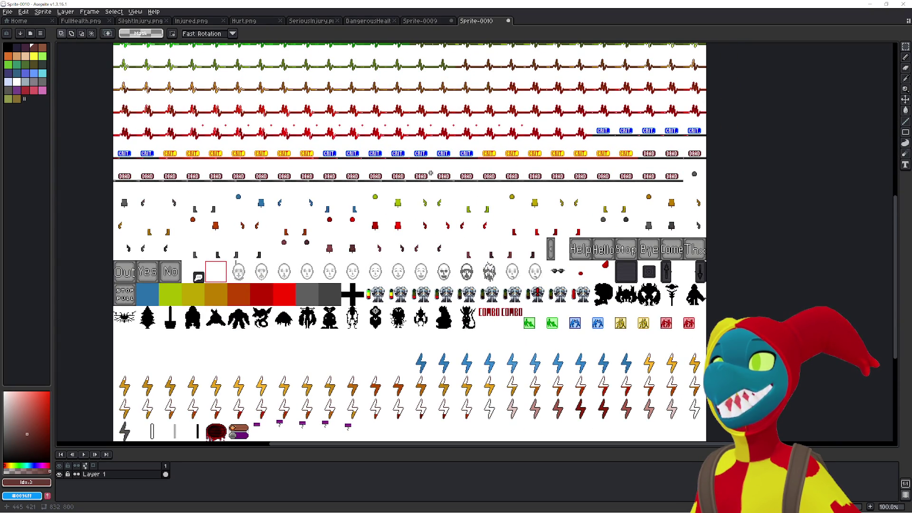
pyautogui.moveTo(421, 224); pyautogui.dragTo(423, 117)
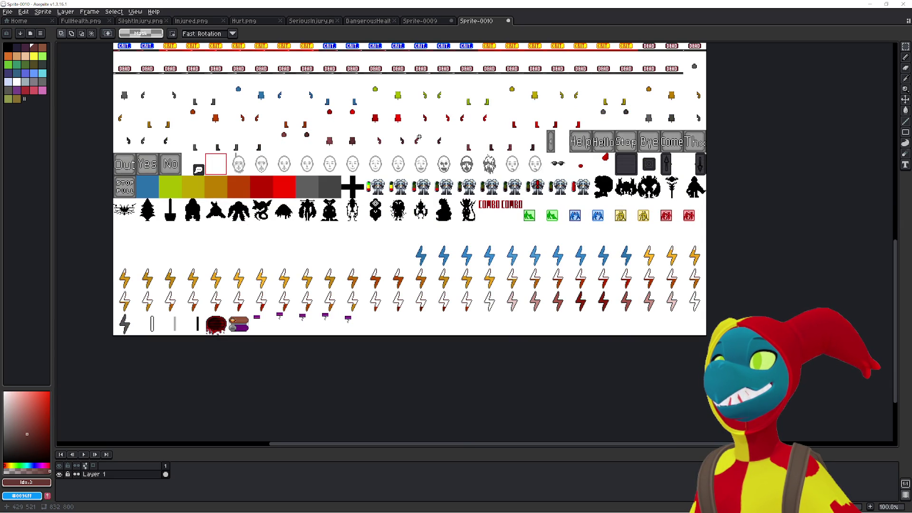
pyautogui.scroll(4, 615, 188)
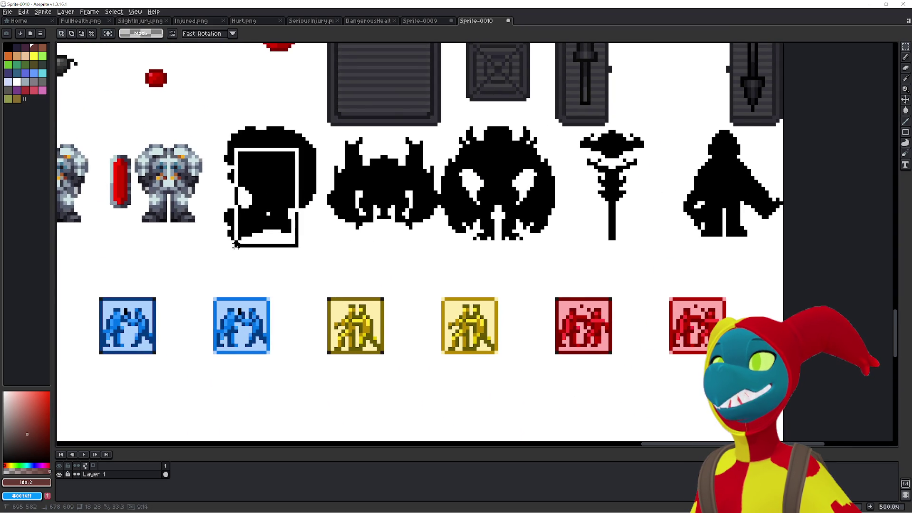
pyautogui.moveTo(342, 239); pyautogui.dragTo(363, 213)
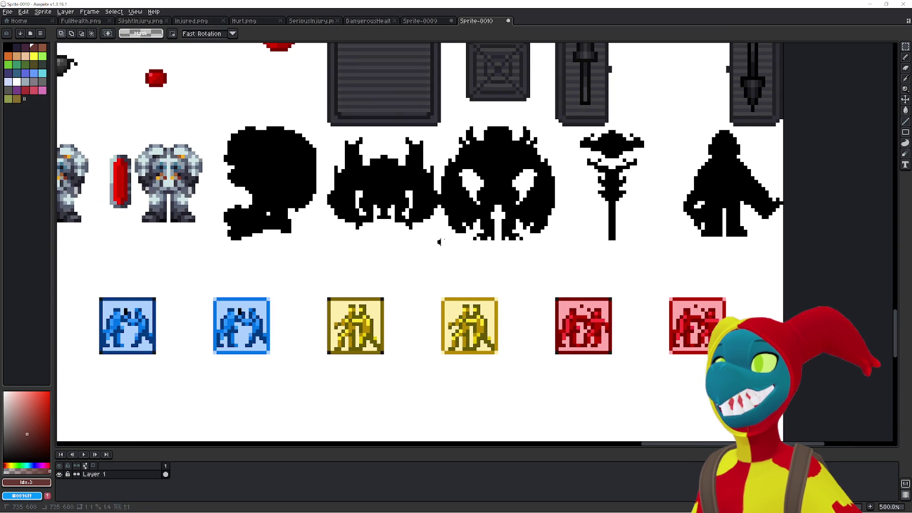
pyautogui.moveTo(566, 236); pyautogui.dragTo(638, 129)
pyautogui.moveTo(660, 230); pyautogui.dragTo(760, 135)
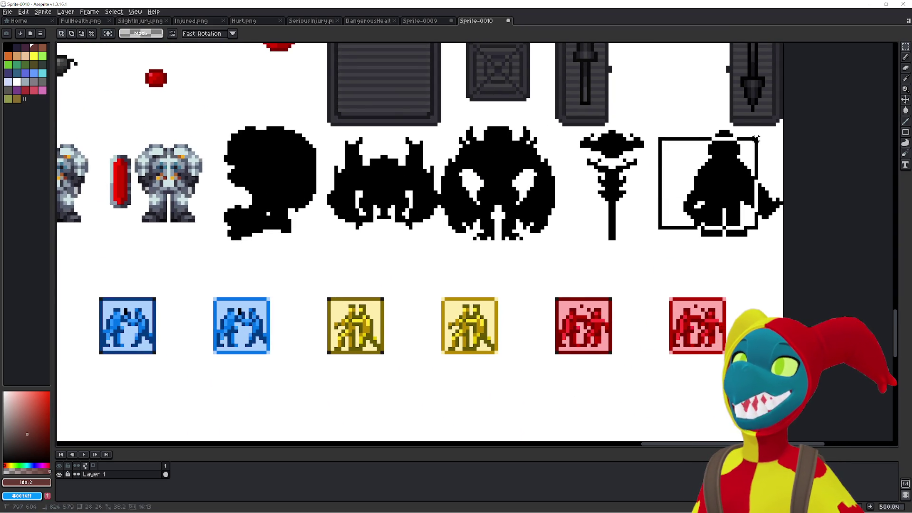
pyautogui.scroll(-3, 332, 240)
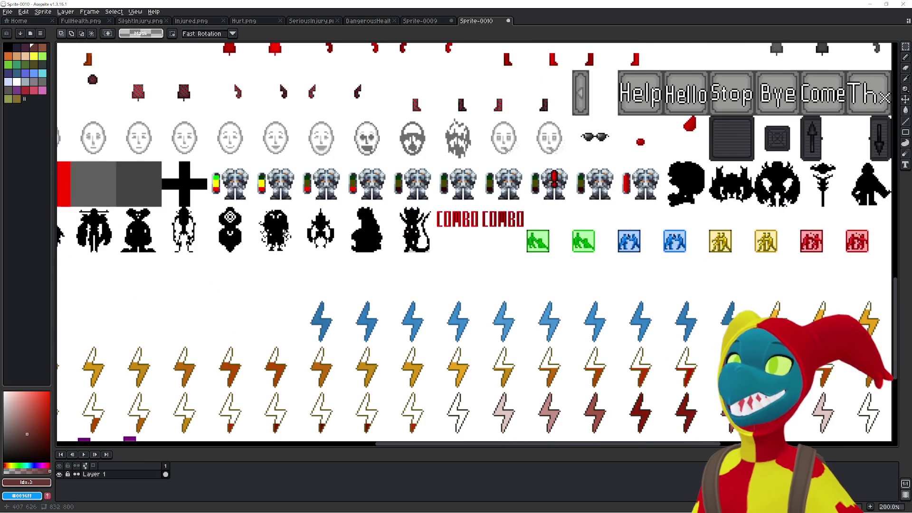
pyautogui.moveTo(173, 237); pyautogui.dragTo(95, 200)
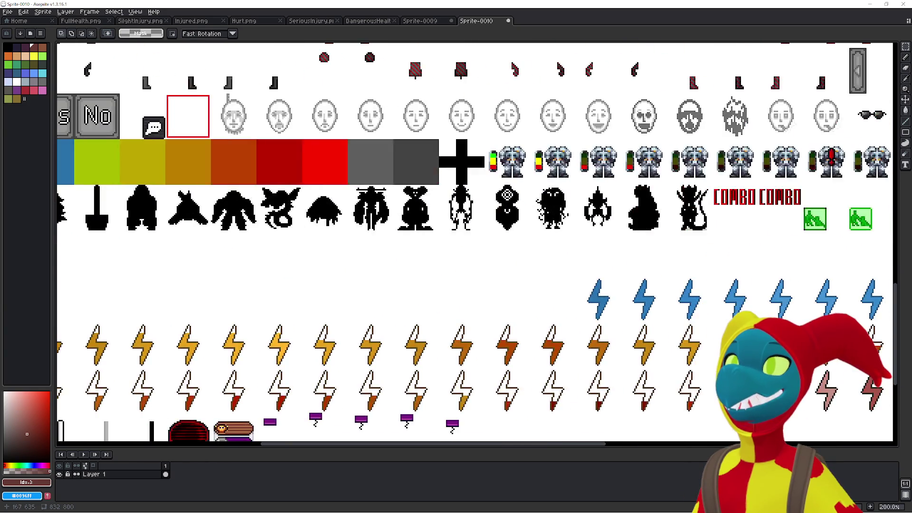
pyautogui.scroll(1, 125, 243)
pyautogui.scroll(1, 233, 228)
pyautogui.scroll(1, 233, 228)
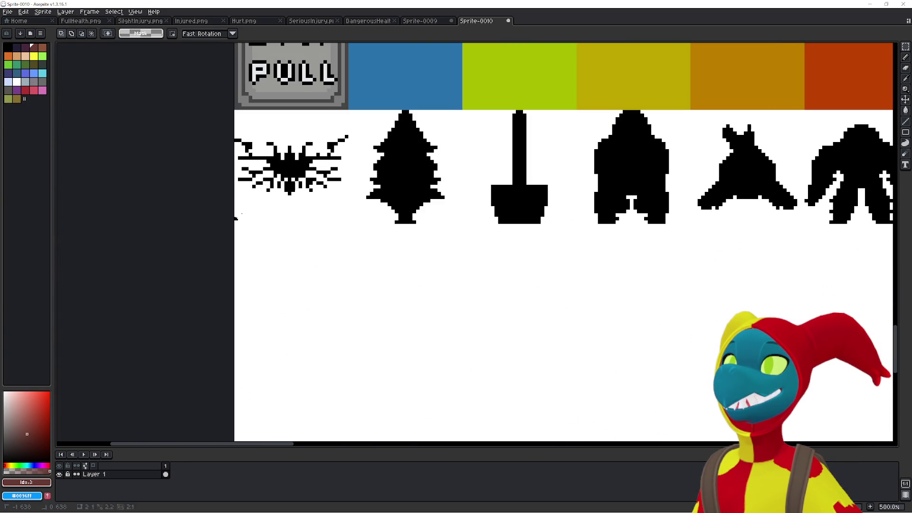
pyautogui.moveTo(380, 208); pyautogui.dragTo(457, 114)
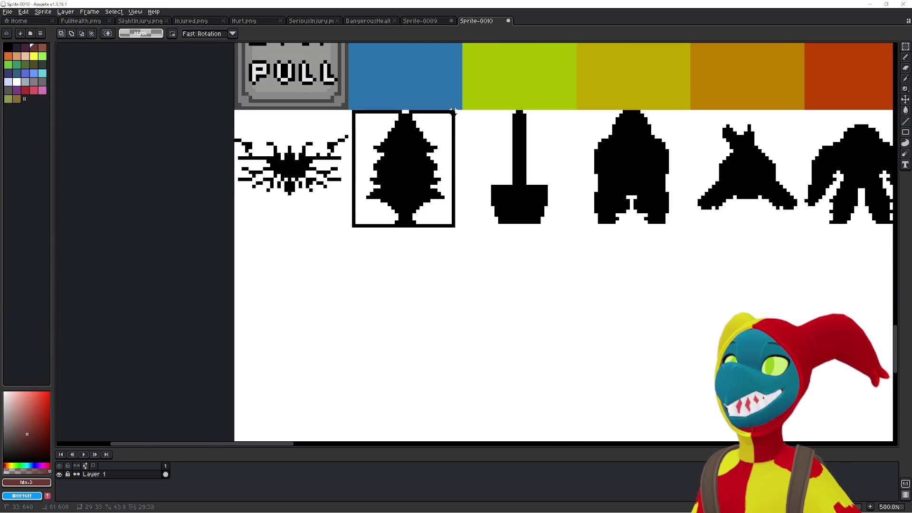
pyautogui.moveTo(492, 192); pyautogui.dragTo(300, 220)
pyautogui.moveTo(228, 278); pyautogui.dragTo(342, 140)
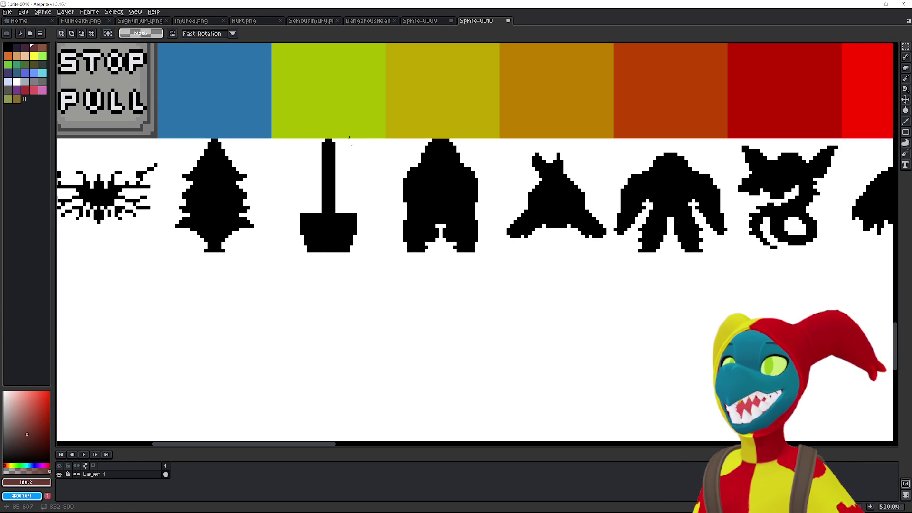
pyautogui.moveTo(372, 279)
pyautogui.mouseDown()
pyautogui.moveTo(475, 156)
pyautogui.moveTo(353, 261)
pyautogui.moveTo(301, 286)
pyautogui.mouseUp()
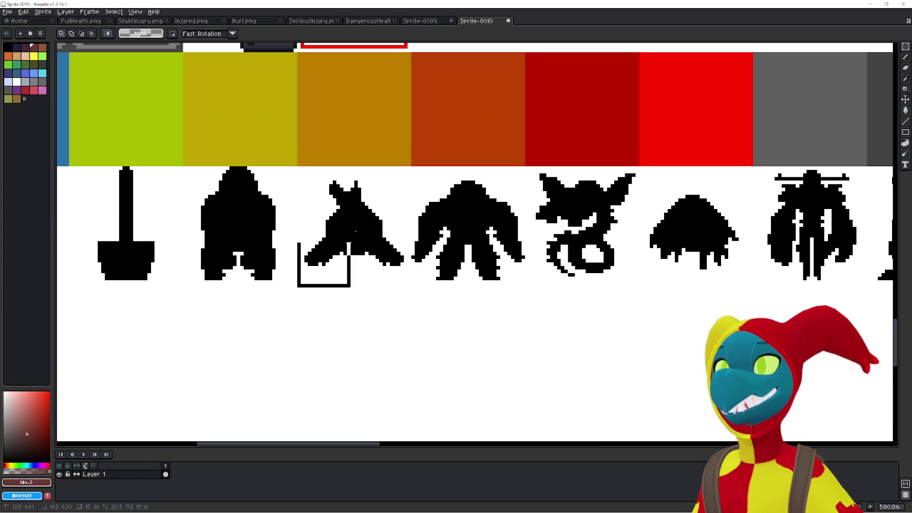
pyautogui.moveTo(420, 294)
pyautogui.mouseDown()
pyautogui.moveTo(242, 311)
pyautogui.moveTo(366, 190)
pyautogui.mouseUp()
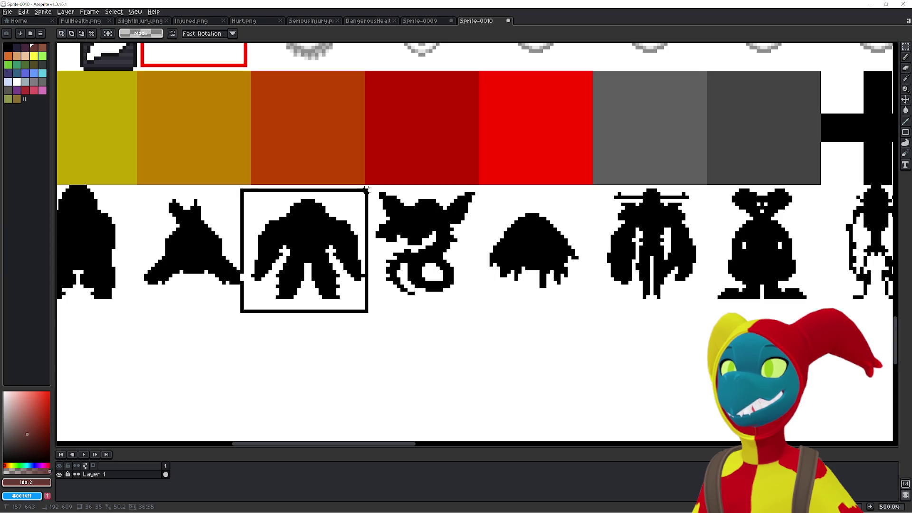
pyautogui.moveTo(366, 190)
pyautogui.mouseDown()
pyautogui.moveTo(471, 304)
pyautogui.moveTo(210, 333)
pyautogui.moveTo(339, 252)
pyautogui.mouseUp()
pyautogui.moveTo(526, 236); pyautogui.dragTo(360, 229)
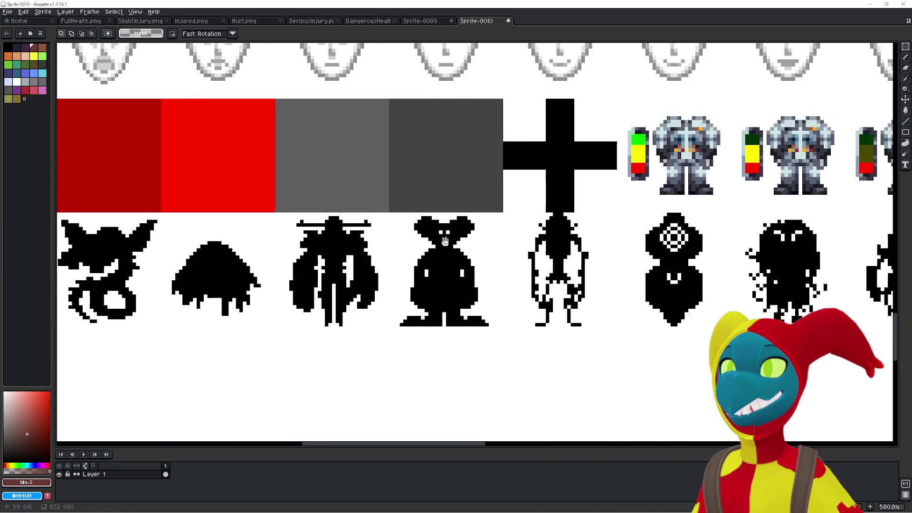
pyautogui.moveTo(193, 205); pyautogui.dragTo(308, 319)
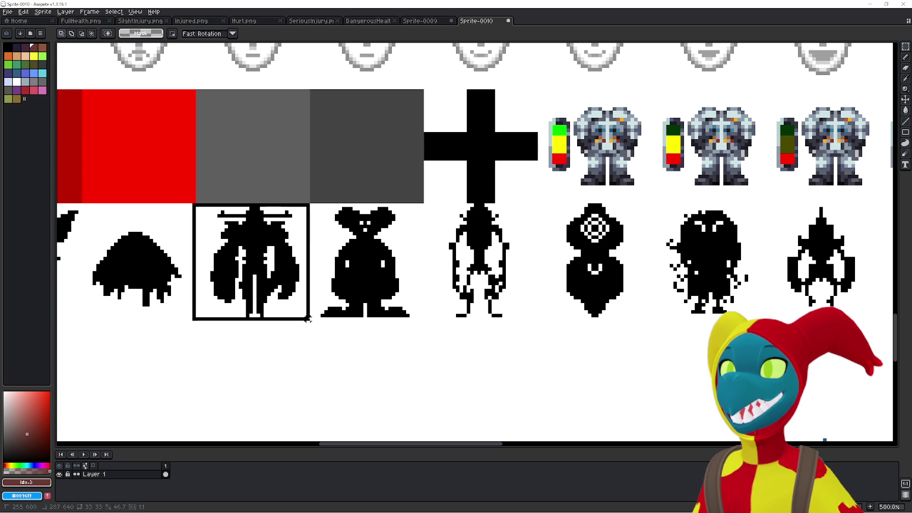
pyautogui.moveTo(315, 322); pyautogui.dragTo(456, 198)
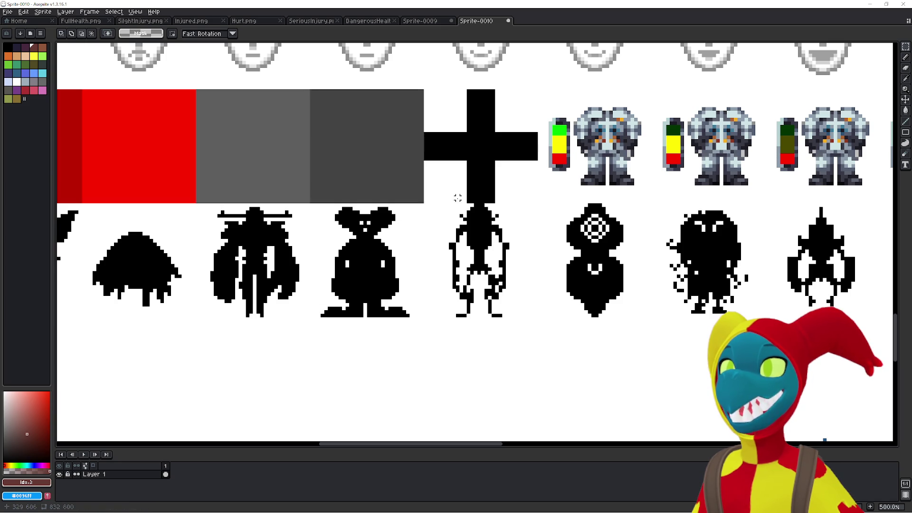
pyautogui.moveTo(447, 229)
pyautogui.mouseDown()
pyautogui.moveTo(207, 248)
pyautogui.moveTo(293, 347)
pyautogui.moveTo(387, 268)
pyautogui.moveTo(417, 212)
pyautogui.moveTo(254, 222)
pyautogui.moveTo(359, 359)
pyautogui.moveTo(428, 336)
pyautogui.moveTo(136, 207)
pyautogui.mouseUp()
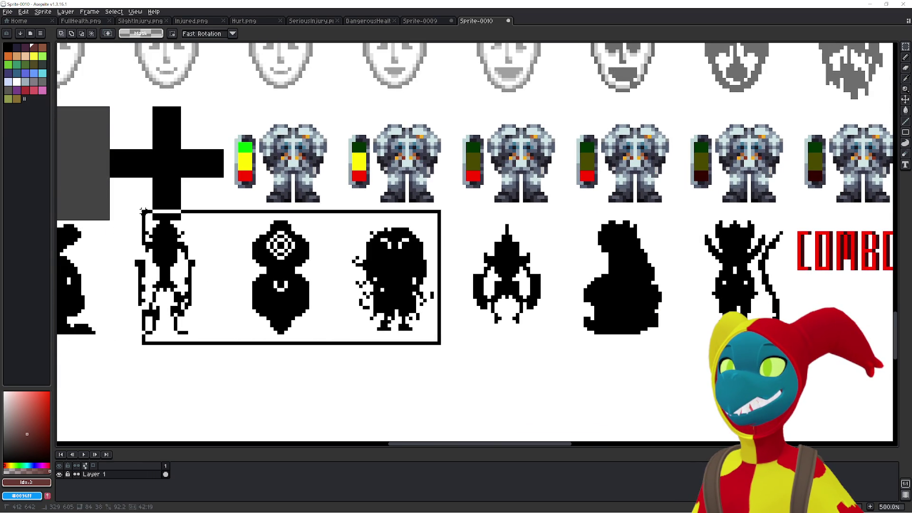
pyautogui.moveTo(682, 203); pyautogui.dragTo(810, 349)
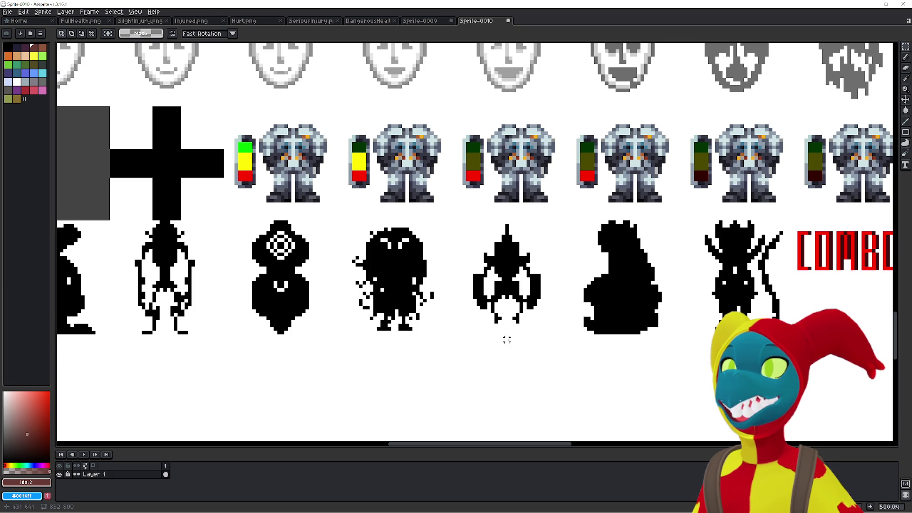
pyautogui.moveTo(455, 343)
pyautogui.mouseDown()
pyautogui.moveTo(108, 222)
pyautogui.moveTo(627, 347)
pyautogui.moveTo(563, 339)
pyautogui.mouseUp()
pyautogui.moveTo(460, 346)
pyautogui.mouseDown()
pyautogui.moveTo(325, 218)
pyautogui.moveTo(430, 335)
pyautogui.mouseUp()
pyautogui.hscroll(-5, 359, 307)
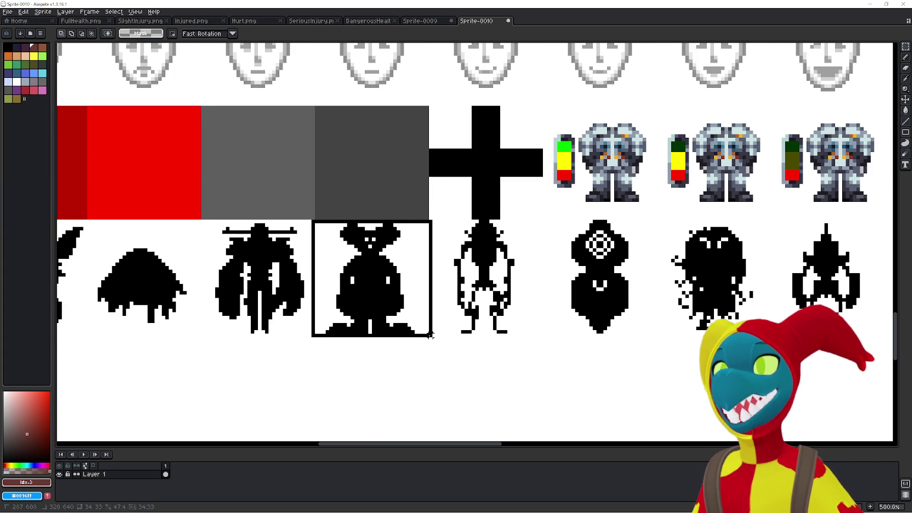
pyautogui.moveTo(430, 335)
pyautogui.mouseDown()
pyautogui.moveTo(313, 221)
pyautogui.moveTo(429, 336)
pyautogui.mouseUp()
pyautogui.scroll(-2, 399, 361)
pyautogui.scroll(-1, 593, 244)
pyautogui.hscroll(4, 439, 281)
pyautogui.hscroll(5, 439, 280)
pyautogui.scroll(1, 247, 317)
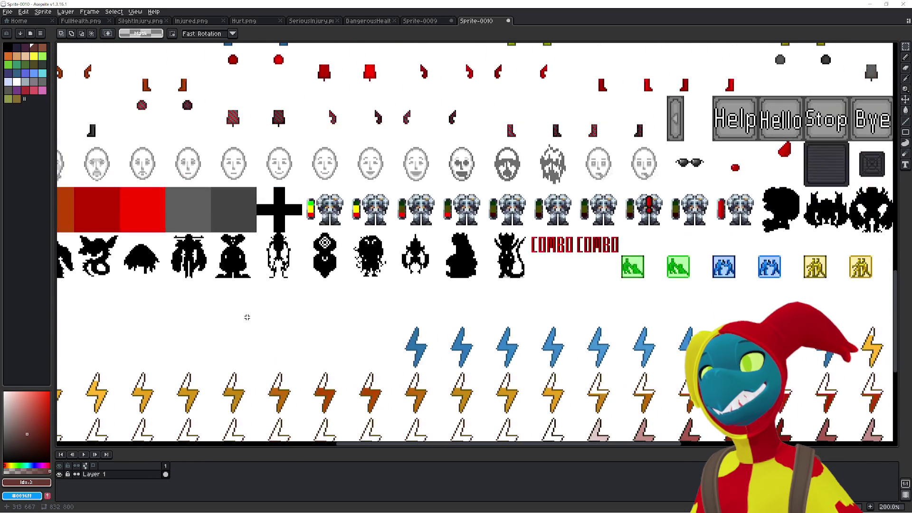
pyautogui.scroll(-1, 442, 283)
pyautogui.scroll(1, 91, 309)
pyautogui.hscroll(-5, 412, 297)
pyautogui.hscroll(-1, 411, 297)
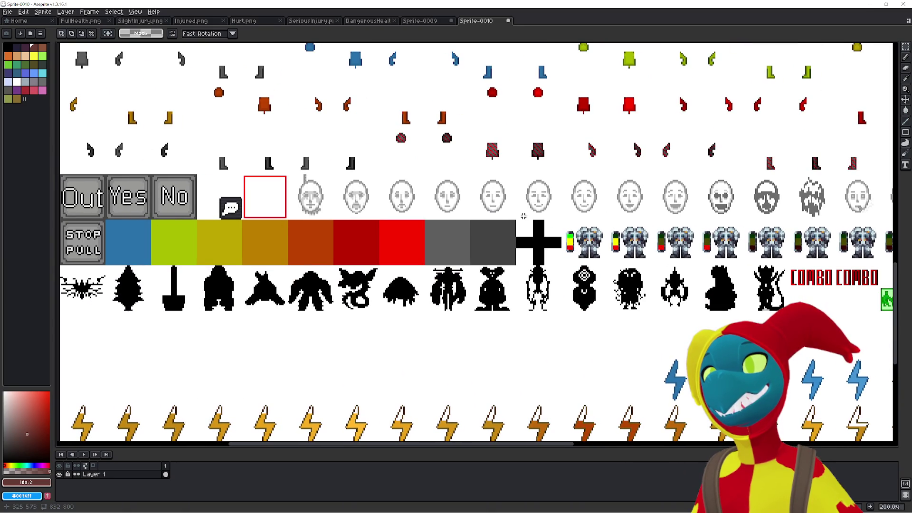
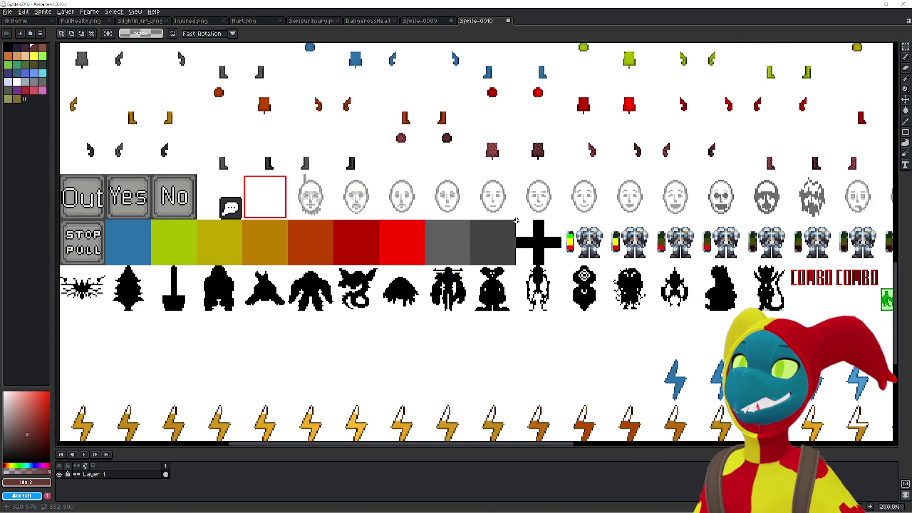
# Pan and zoom around the game spritesheet to locate the CRIT and DEAD label rows.
pyautogui.hscroll(3, 572, 216)
pyautogui.hscroll(3, 570, 242)
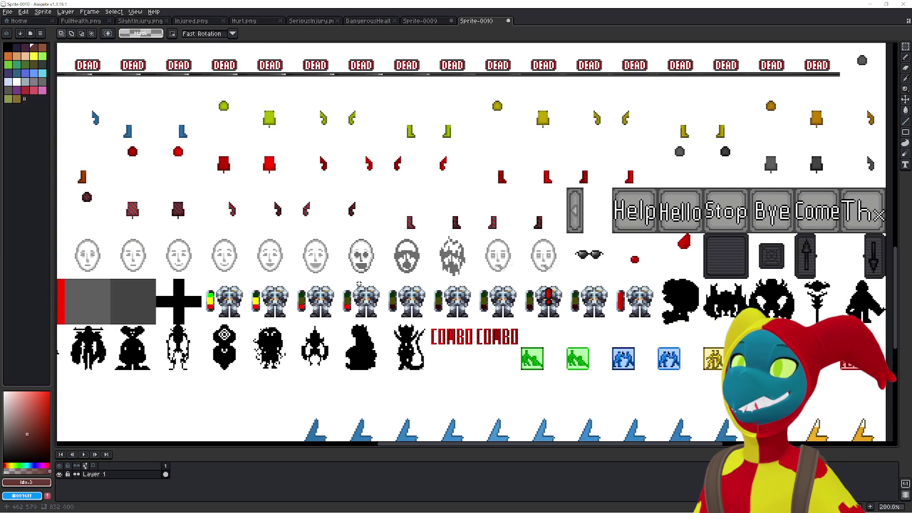
pyautogui.moveTo(568, 268); pyautogui.dragTo(420, 268)
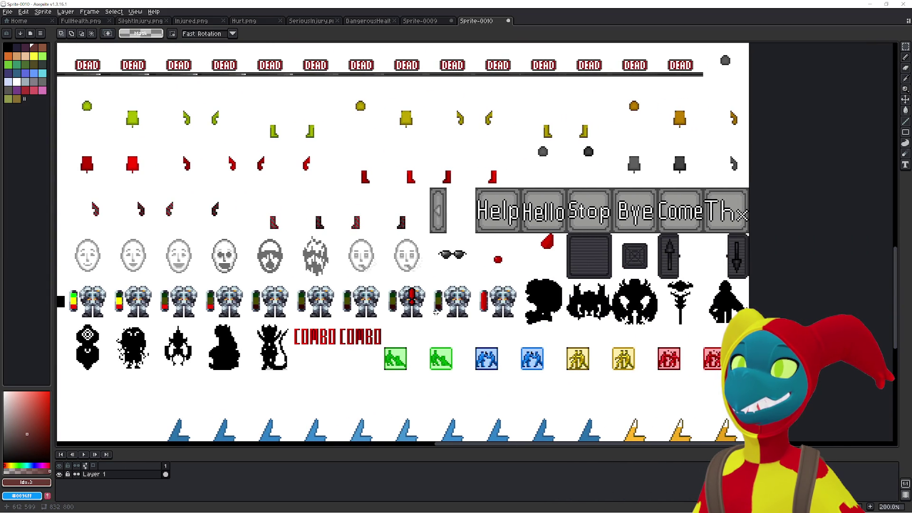
pyautogui.moveTo(468, 309); pyautogui.dragTo(718, 302)
pyautogui.moveTo(471, 311); pyautogui.dragTo(708, 297)
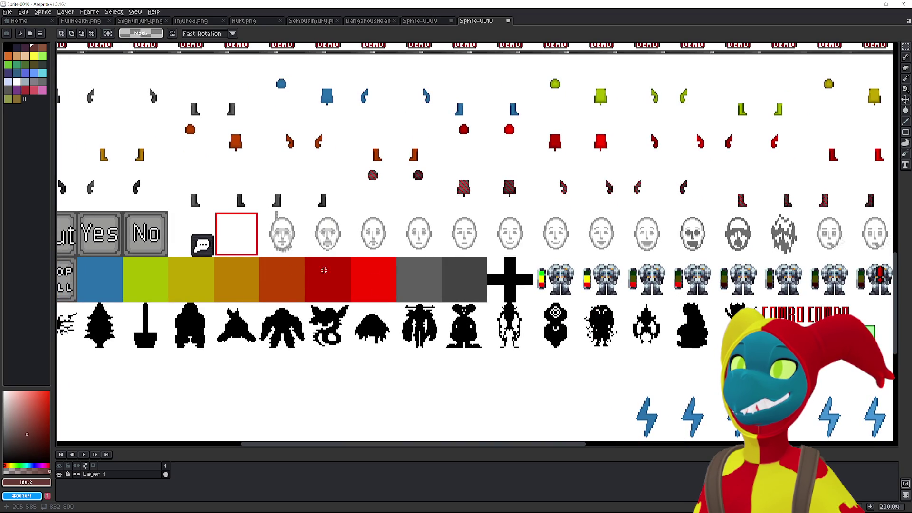
pyautogui.moveTo(569, 307); pyautogui.dragTo(435, 301)
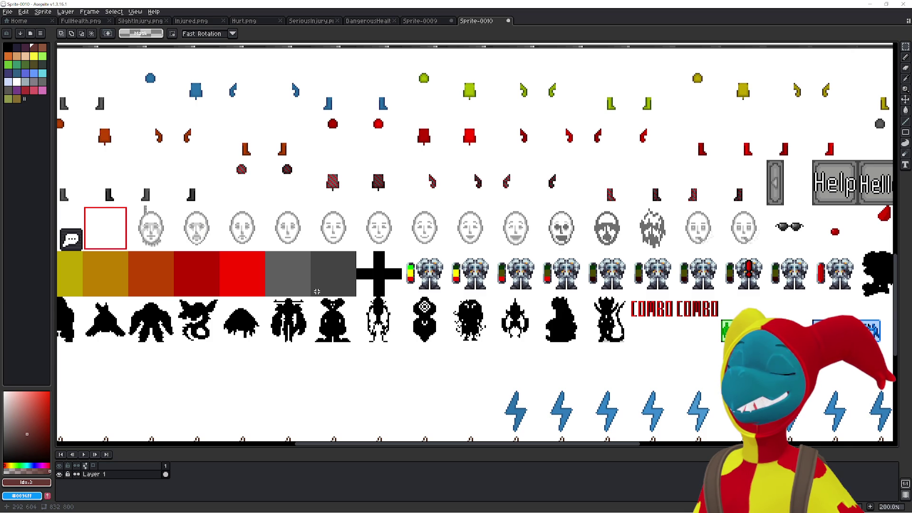
pyautogui.hscroll(8, 317, 291)
pyautogui.scroll(2, 317, 291)
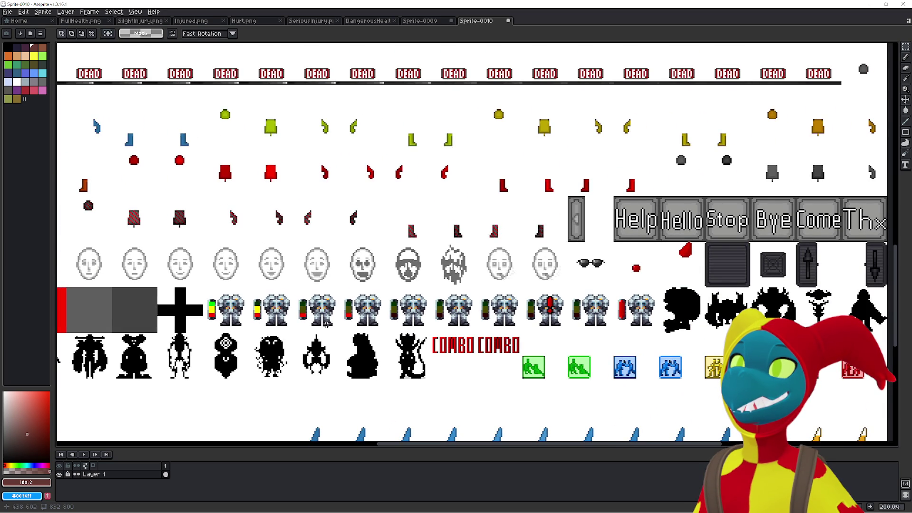
pyautogui.moveTo(400, 320); pyautogui.dragTo(388, 302)
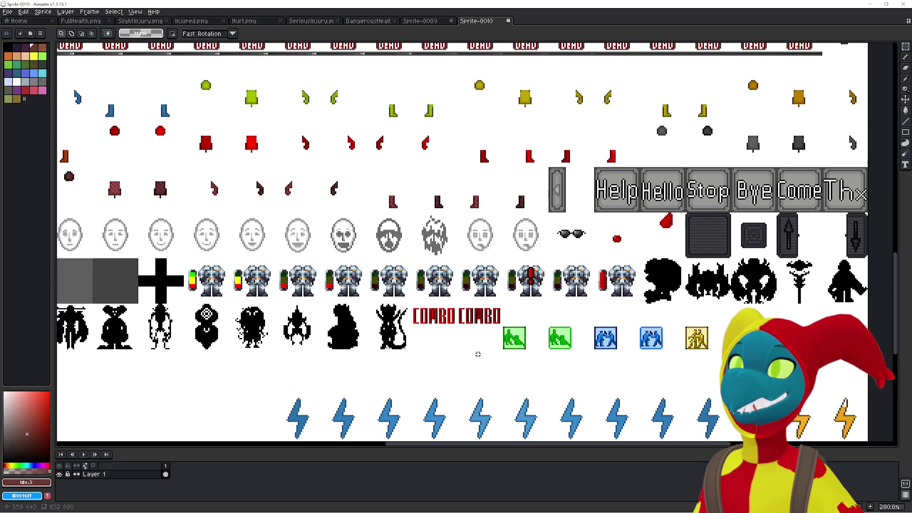
pyautogui.moveTo(478, 354)
pyautogui.mouseDown()
pyautogui.moveTo(340, 352)
pyautogui.moveTo(469, 247)
pyautogui.mouseUp()
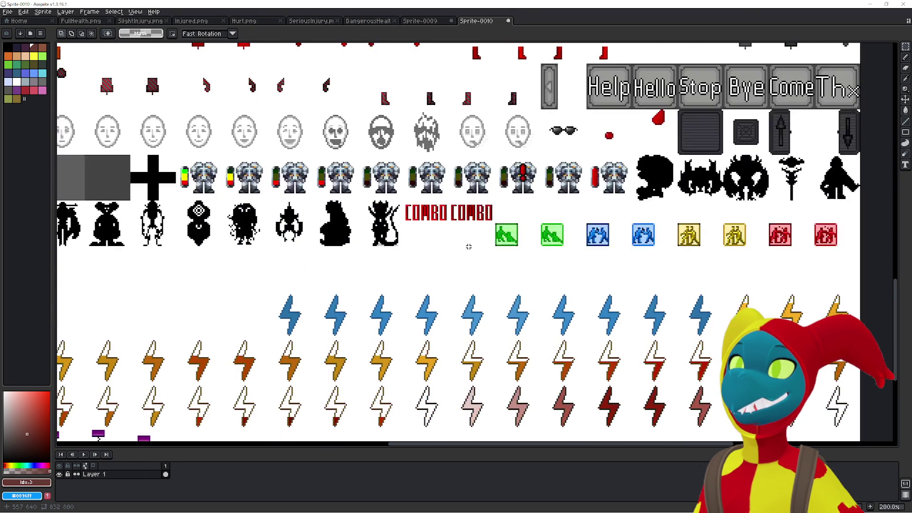
pyautogui.moveTo(466, 294); pyautogui.dragTo(203, 320)
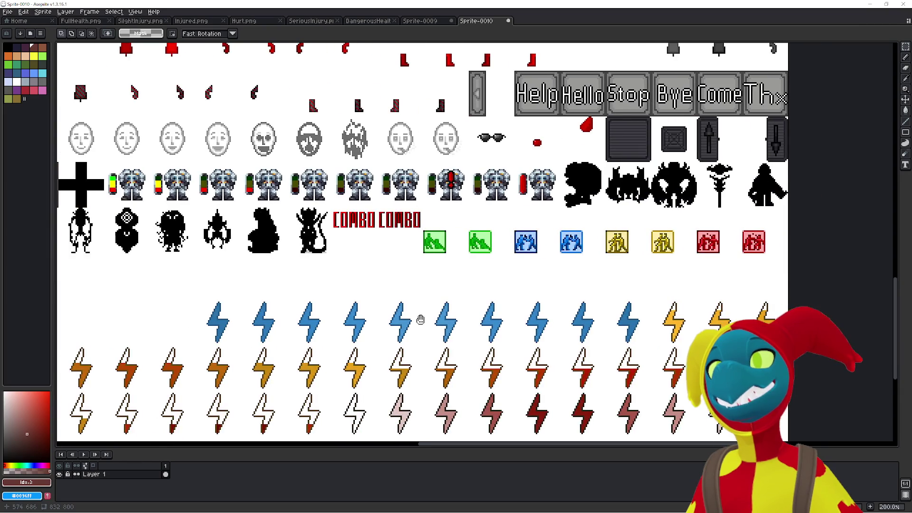
pyautogui.moveTo(417, 320); pyautogui.dragTo(358, 379)
pyautogui.moveTo(453, 340)
pyautogui.mouseDown()
pyautogui.moveTo(397, 223)
pyautogui.moveTo(501, 264)
pyautogui.moveTo(512, 288)
pyautogui.mouseUp()
pyautogui.scroll(-2, 358, 270)
pyautogui.scroll(1, 358, 270)
pyautogui.moveTo(358, 270); pyautogui.dragTo(261, 288)
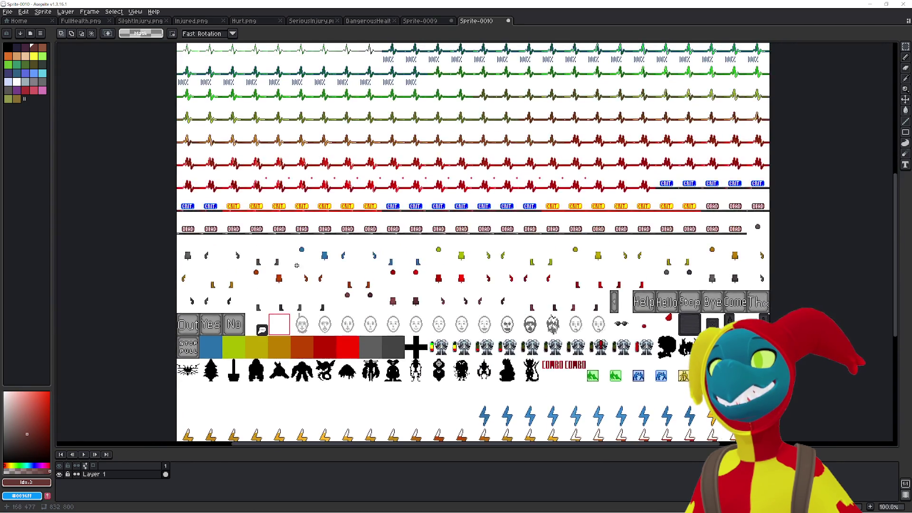
pyautogui.scroll(2, 262, 288)
pyautogui.moveTo(357, 215); pyautogui.dragTo(377, 262)
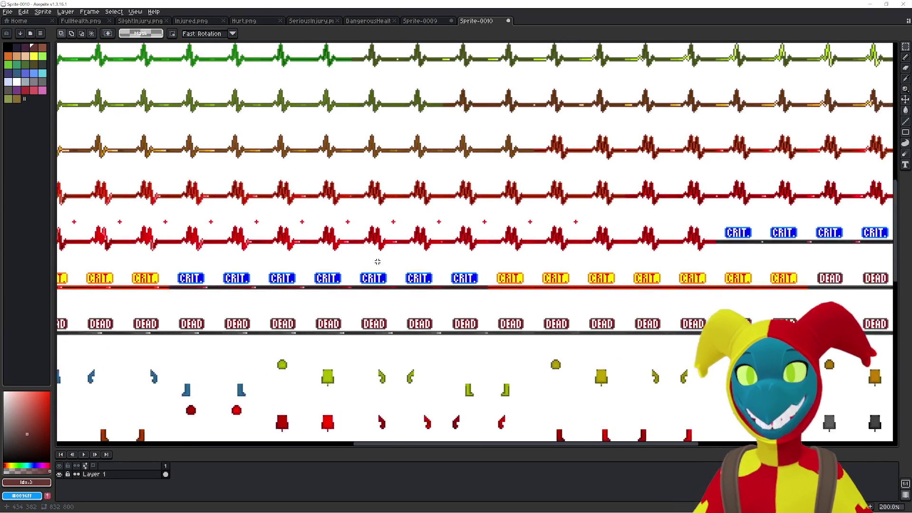
pyautogui.scroll(-1, 377, 261)
pyautogui.moveTo(549, 269); pyautogui.dragTo(642, 270)
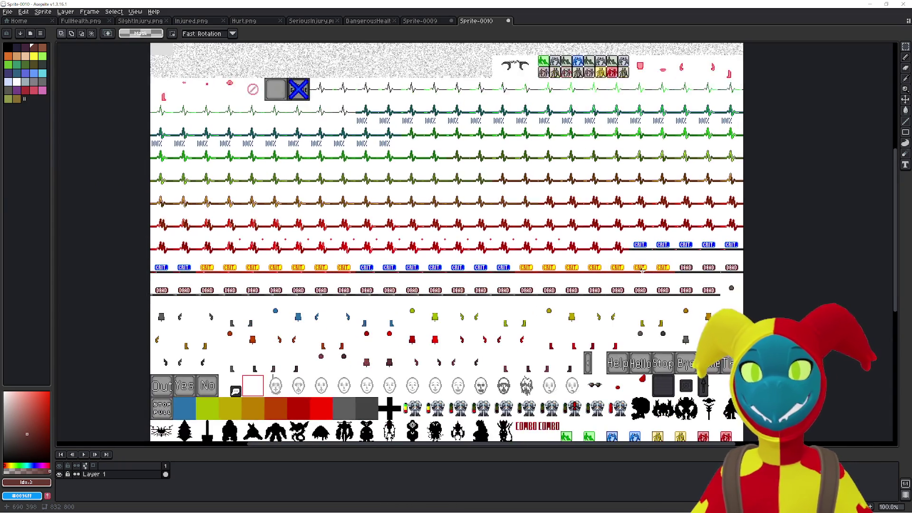
# Import the spritesheet as a Horizontal Strip positioned on the CRIT/DEAD label row.
pyautogui.click(8, 12)
pyautogui.moveTo(24, 90)
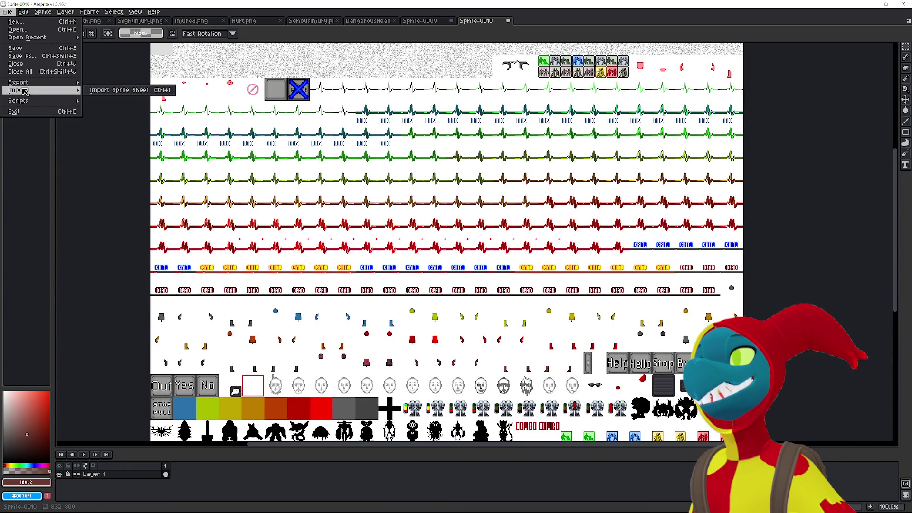
pyautogui.click(119, 90)
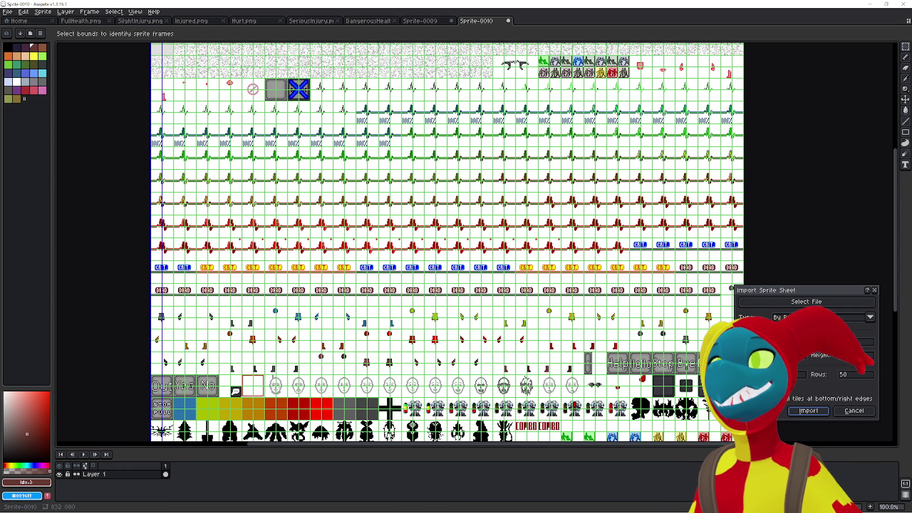
pyautogui.write('25')
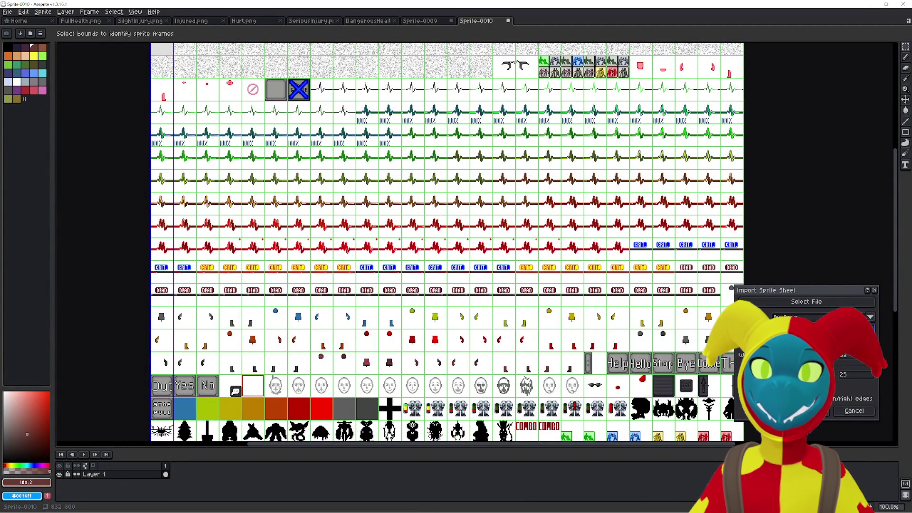
pyautogui.press('Up')
pyautogui.press('Up')
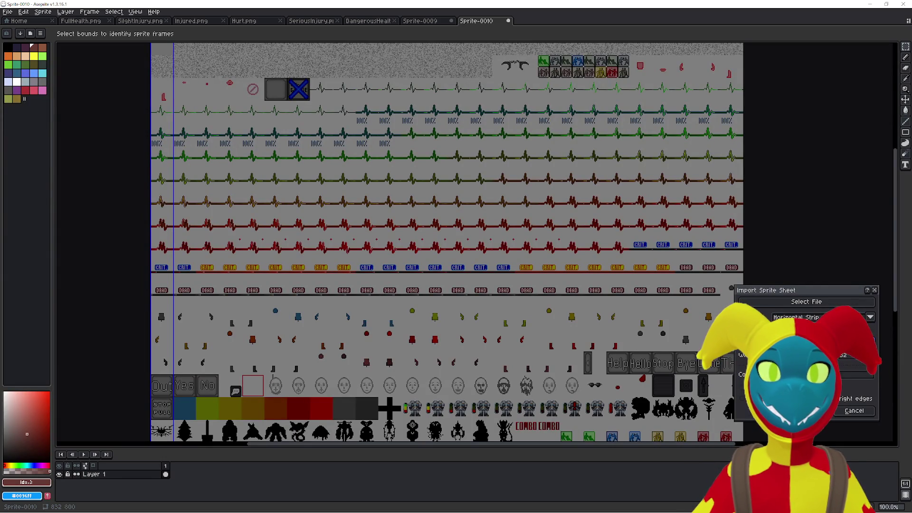
pyautogui.click(848, 359)
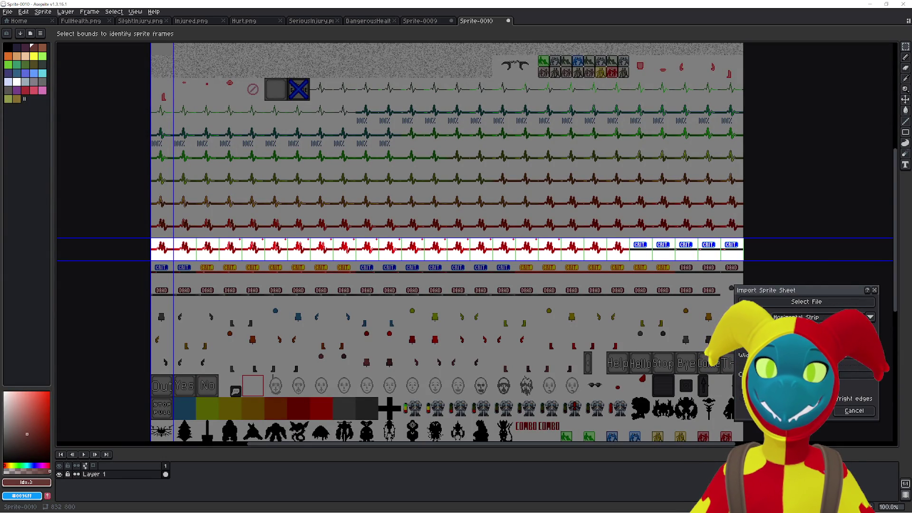
pyautogui.press('Return')
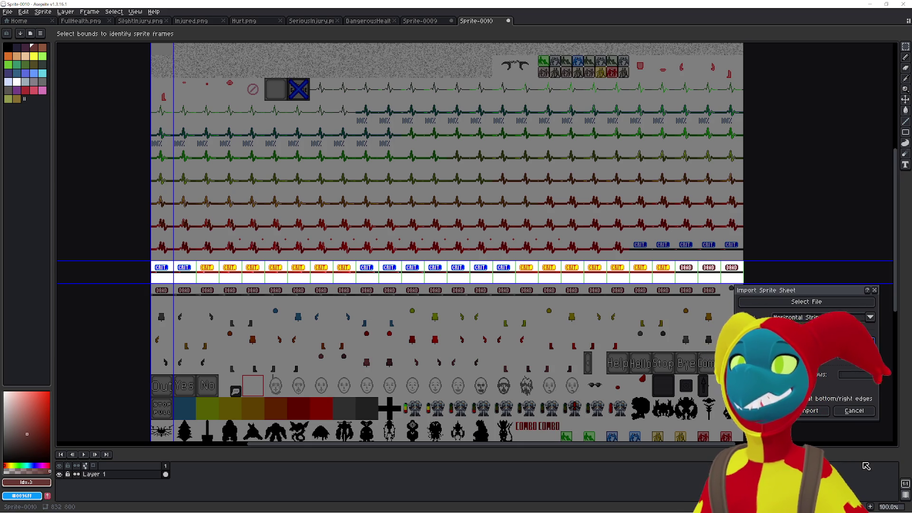
pyautogui.click(808, 411)
# Add one more frame after the first, bringing the animation to 27 frames.
pyautogui.scroll(3, 508, 185)
pyautogui.moveTo(508, 186); pyautogui.dragTo(407, 284)
pyautogui.click(169, 467)
pyautogui.hotkey('alt', 'n')
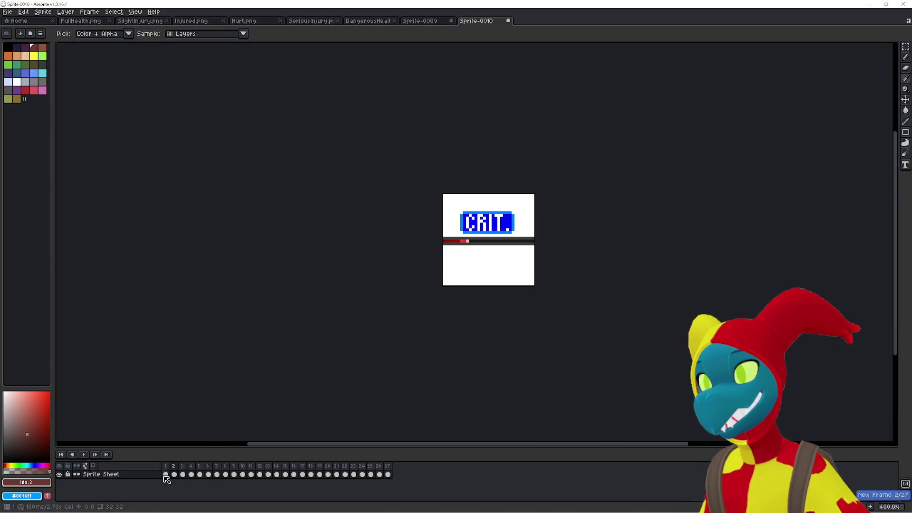
# Clear the CRIT image from frame 1 and add seven empty frames near the start.
pyautogui.click(167, 475)
pyautogui.press('Delete')
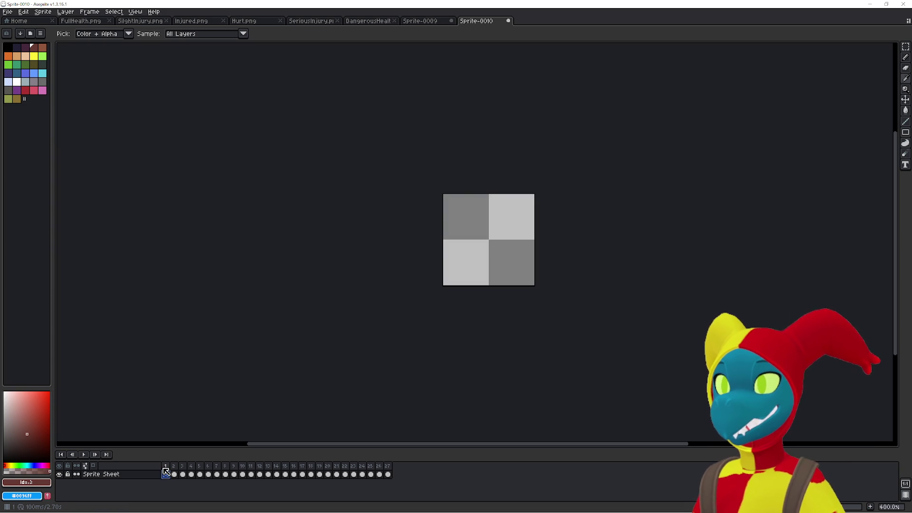
pyautogui.hotkey('alt', 'n')
pyautogui.hotkey('alt', 'n')
pyautogui.hotkey('alt', 'n')
pyautogui.hotkey('alt', 'n')
pyautogui.hotkey('alt', 'n')
pyautogui.hotkey('alt', 'n')
pyautogui.hotkey('alt', 'n')
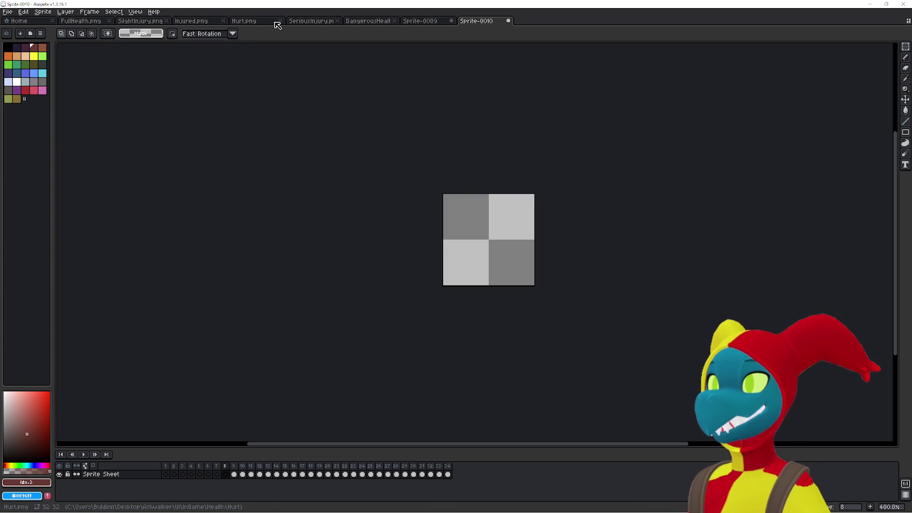
# Cut the DEAD label from frame 34, add an end frame, and start a 32×32 sprite.
pyautogui.click(448, 467)
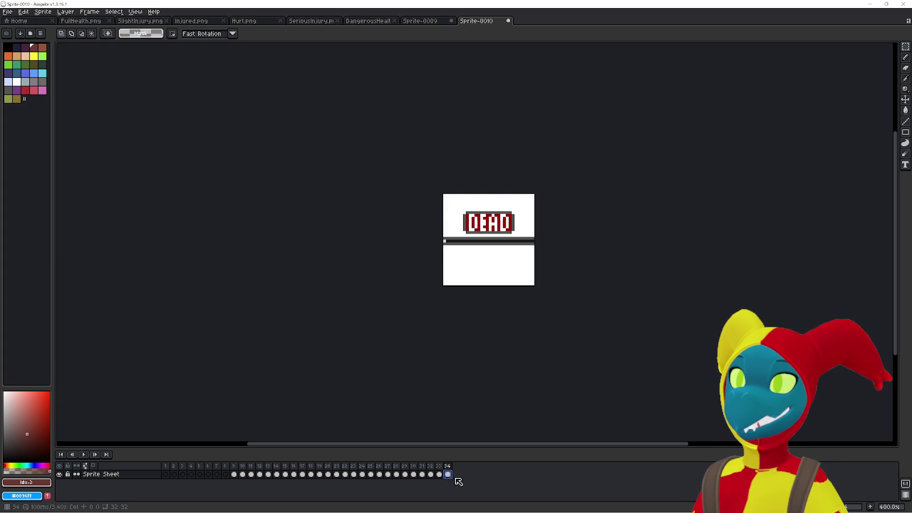
pyautogui.hotkey('ctrl', 'a')
pyautogui.press('Delete')
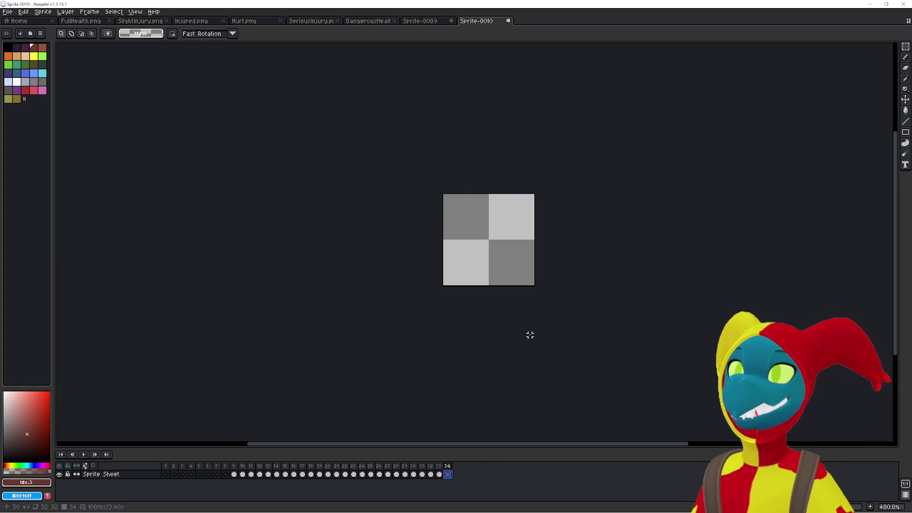
pyautogui.hotkey('alt', 'n')
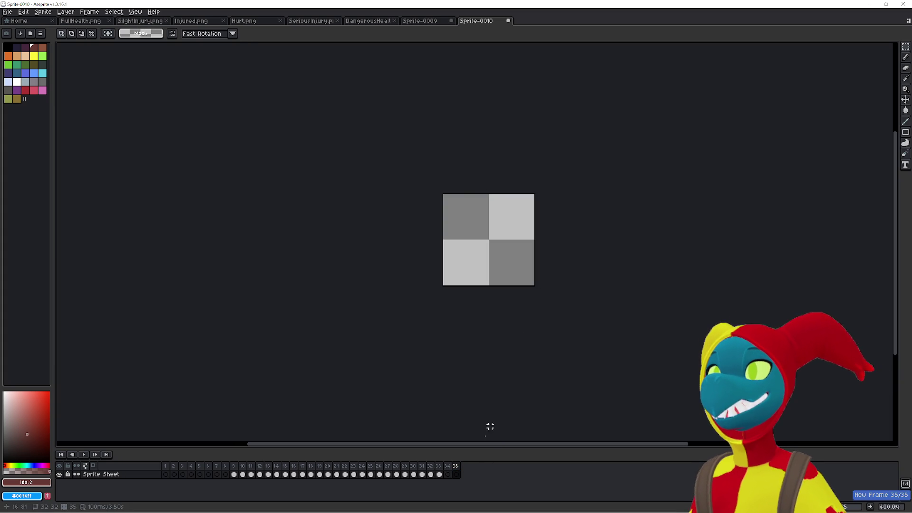
pyautogui.hotkey('ctrl', 'n')
pyautogui.click(444, 325)
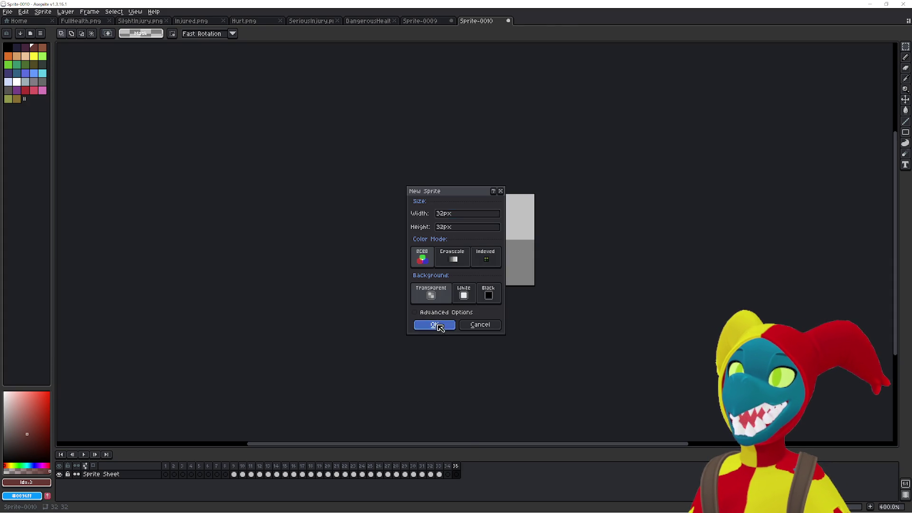
# Build the new sprite up to 8 frames, undoing a first paste and deleting an extra frame.
pyautogui.hotkey('ctrl', 'v')
pyautogui.press('Return')
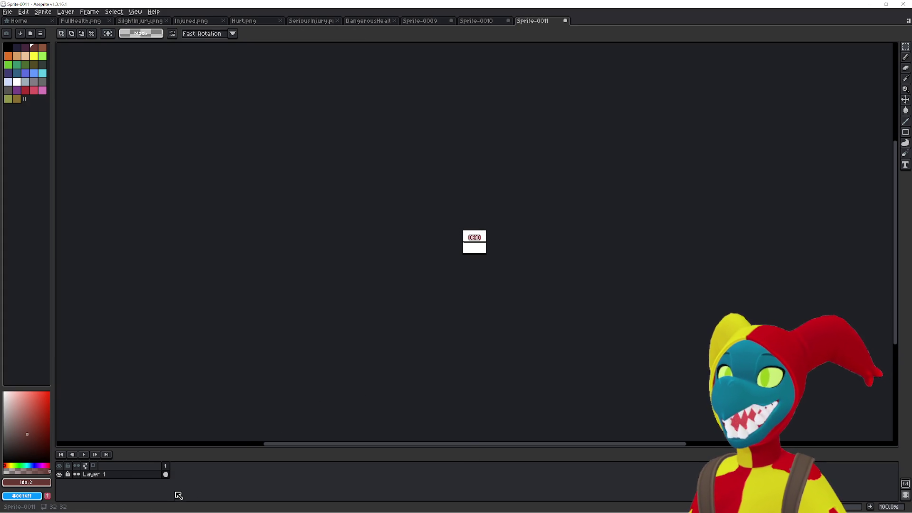
pyautogui.hotkey('ctrl', 'z')
pyautogui.hotkey('alt', 'n')
pyautogui.hotkey('alt', 'n')
pyautogui.hotkey('alt', 'n')
pyautogui.hotkey('alt', 'n')
pyautogui.hotkey('alt', 'n')
pyautogui.hotkey('alt', 'n')
pyautogui.hotkey('alt', 'n')
pyautogui.click(218, 473)
pyautogui.click(202, 474)
pyautogui.hotkey('alt', 'c')
# Paste the DEAD label onto frame 1, check the other frames are empty, then return to Sprite-0010.
pyautogui.click(165, 474)
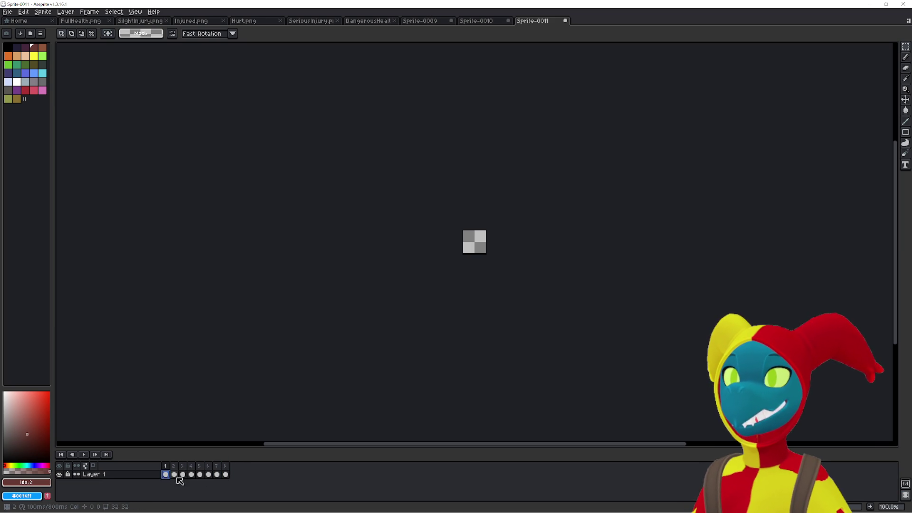
pyautogui.hotkey('ctrl', 'v')
pyautogui.click(174, 474)
pyautogui.click(183, 473)
pyautogui.click(191, 474)
pyautogui.click(199, 474)
pyautogui.click(208, 474)
pyautogui.click(217, 474)
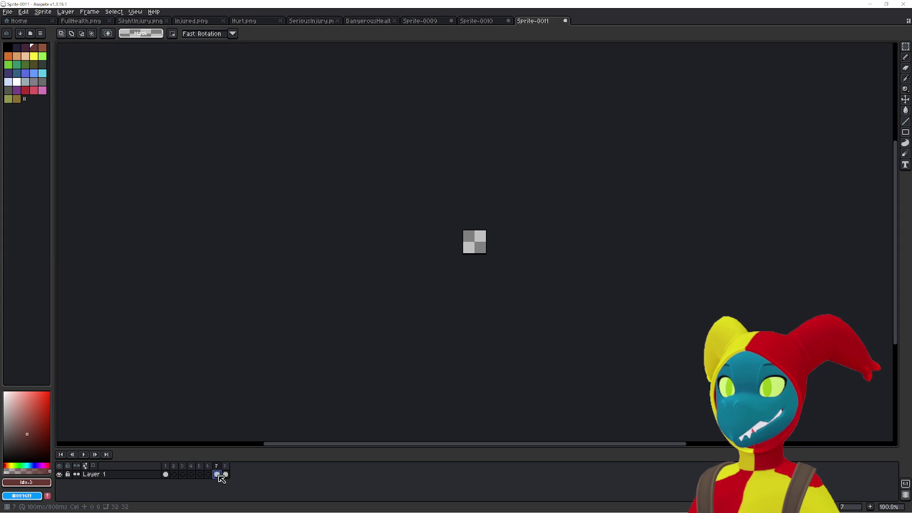
pyautogui.click(167, 474)
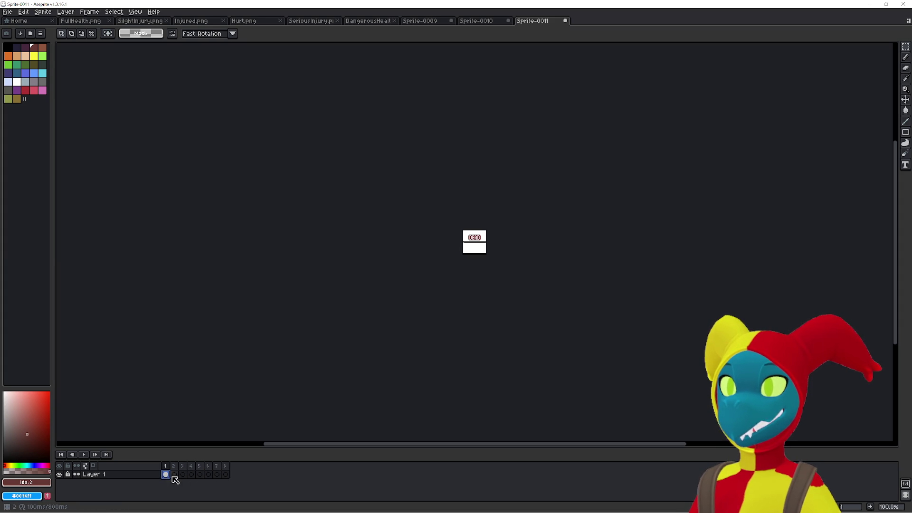
pyautogui.click(174, 474)
pyautogui.click(477, 21)
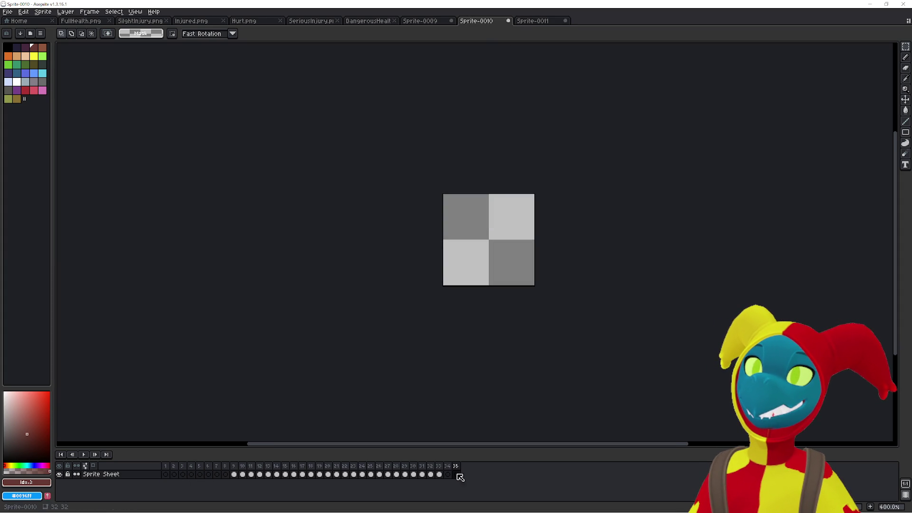
# Paste the DEAD image into frame 2 of Sprite-0011 and preview its frames.
pyautogui.click(439, 474)
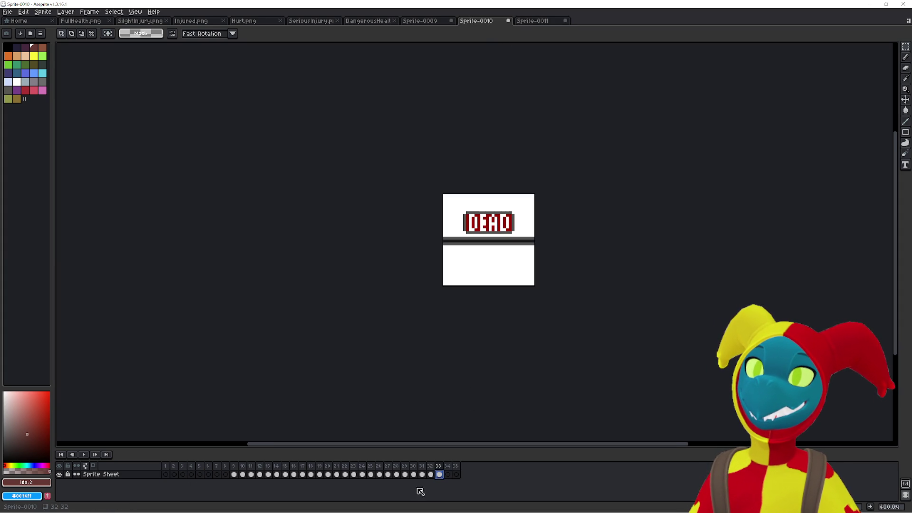
pyautogui.click(413, 474)
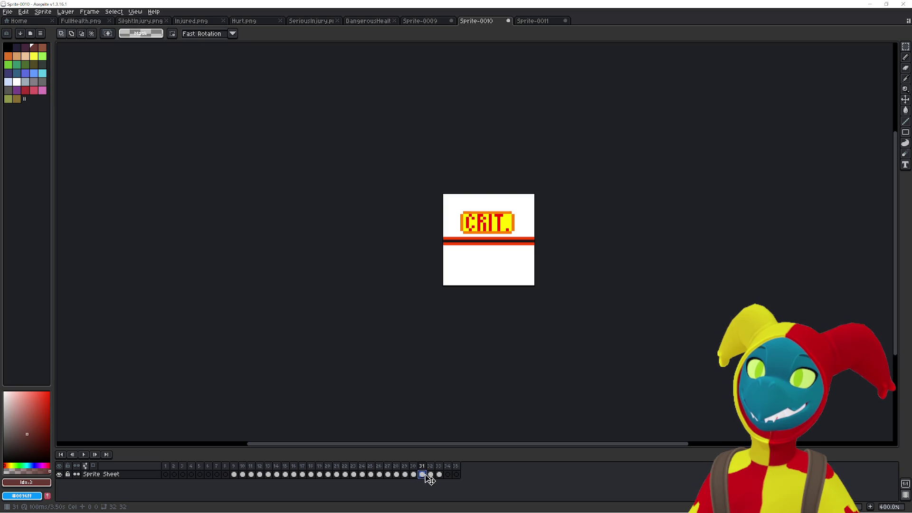
pyautogui.click(430, 474)
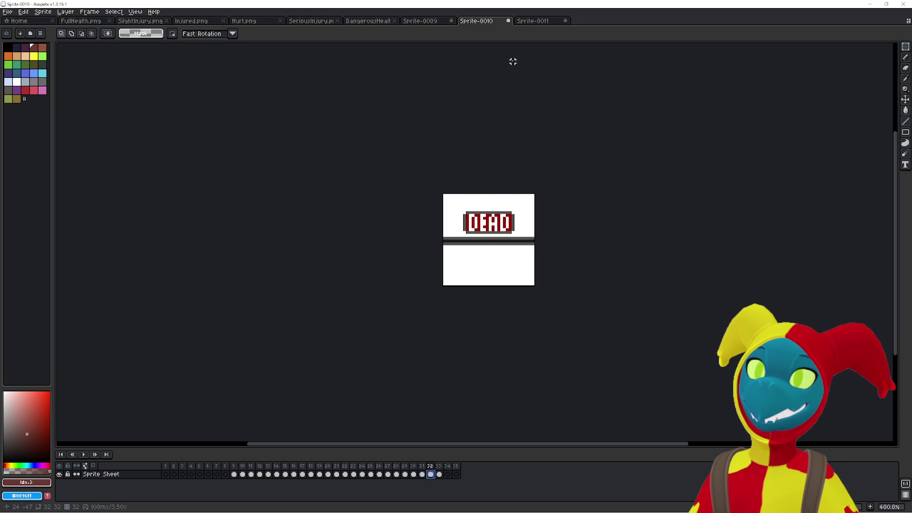
pyautogui.click(530, 22)
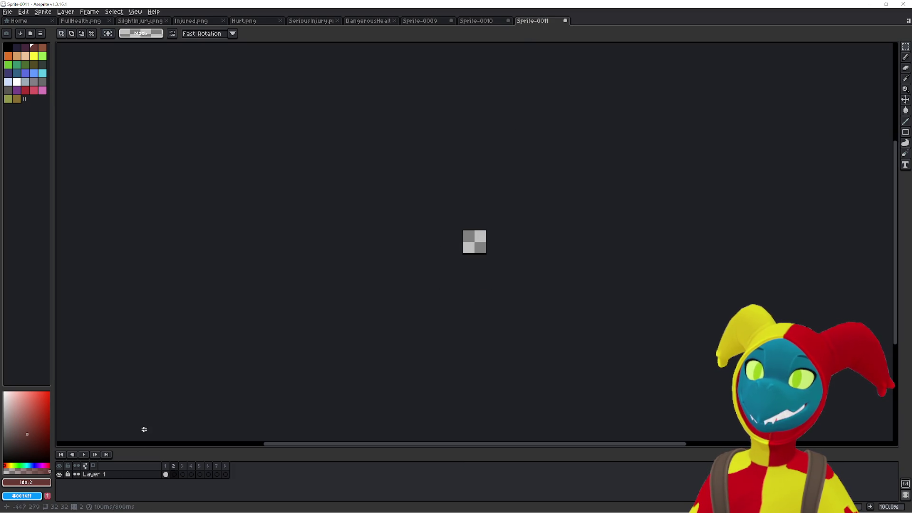
pyautogui.hotkey('ctrl', 'v')
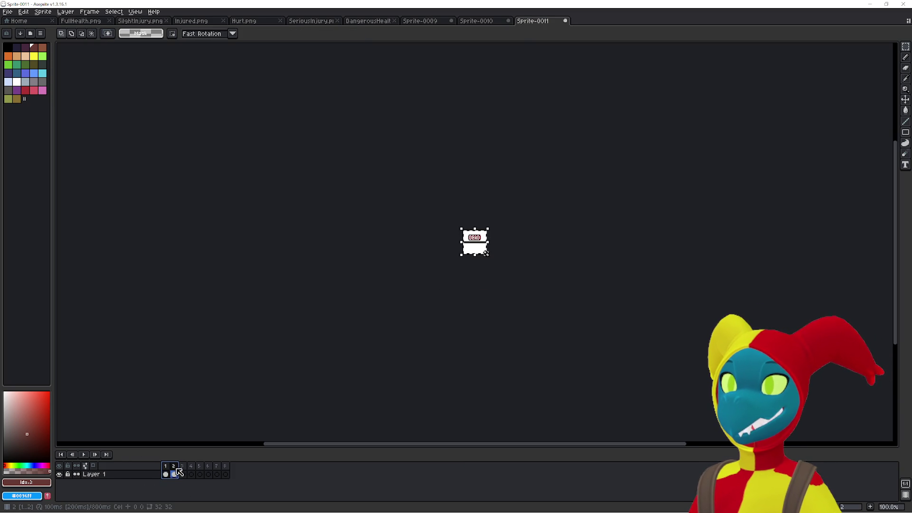
pyautogui.press(',')
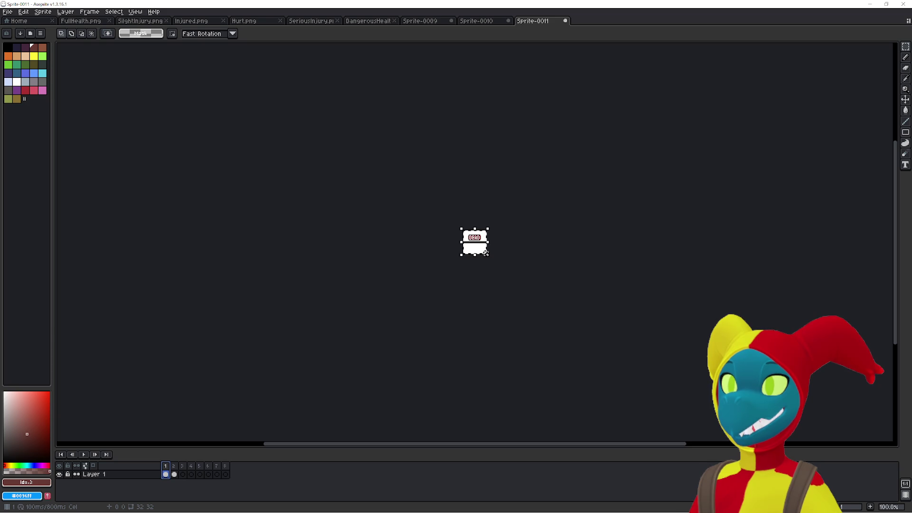
pyautogui.press('Return')
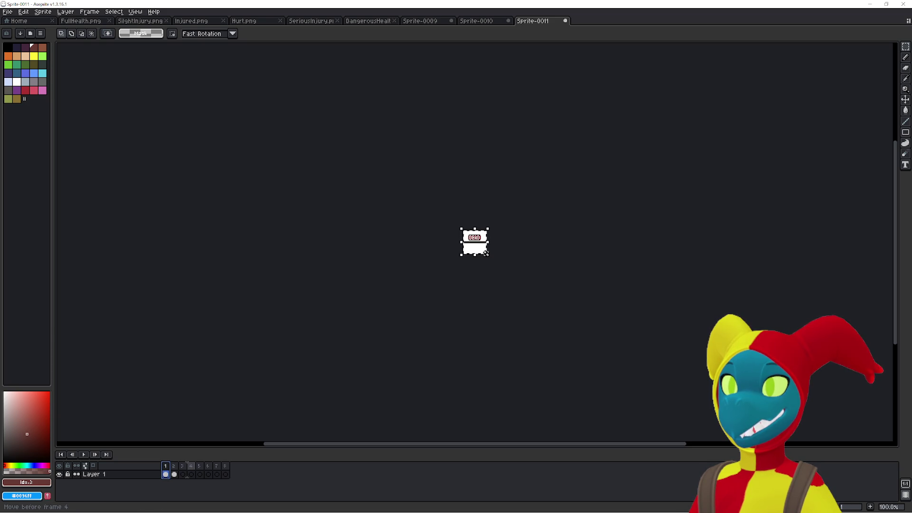
pyautogui.click(194, 474)
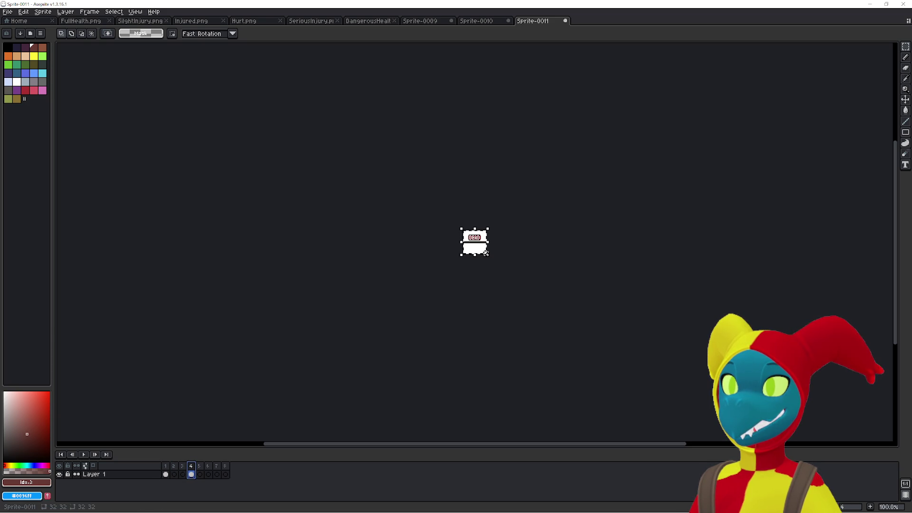
pyautogui.click(176, 475)
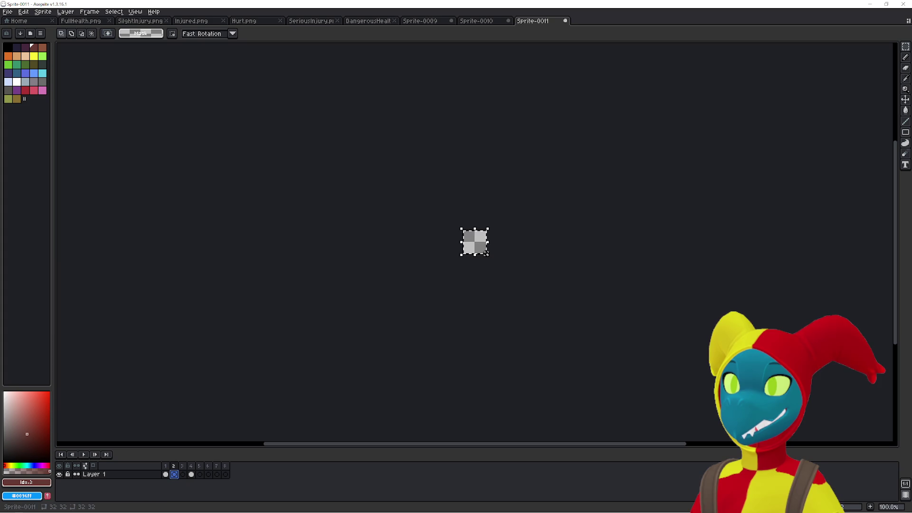
# Cut the DEAD image from frame 33 of Sprite-0010 and paste it into Sprite-0011.
pyautogui.hotkey('ctrl', 'shift', 'Tab')
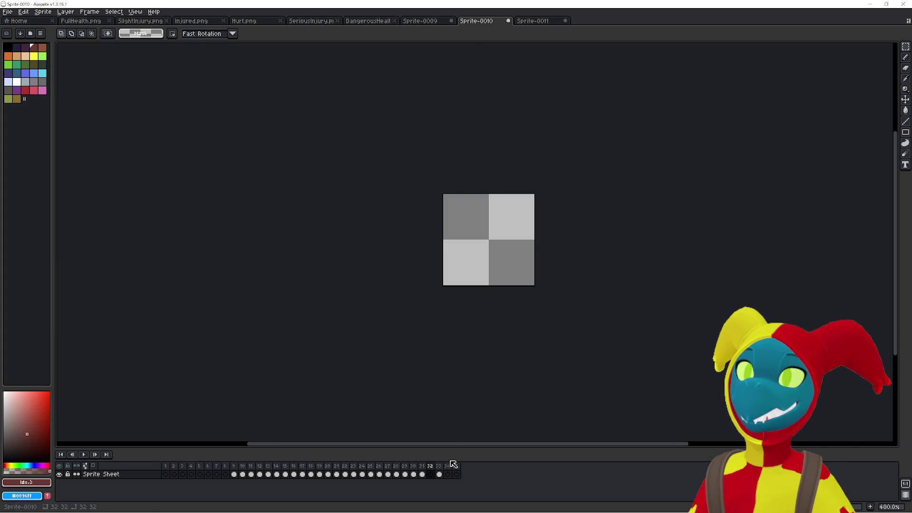
pyautogui.click(438, 474)
pyautogui.hotkey('ctrl', 'a')
pyautogui.hotkey('ctrl', 'x')
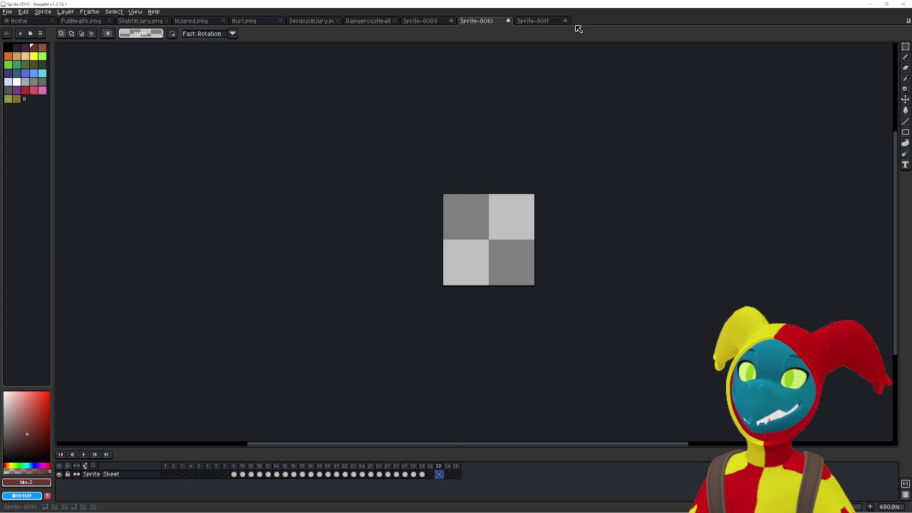
pyautogui.click(541, 21)
pyautogui.hotkey('ctrl', 'v')
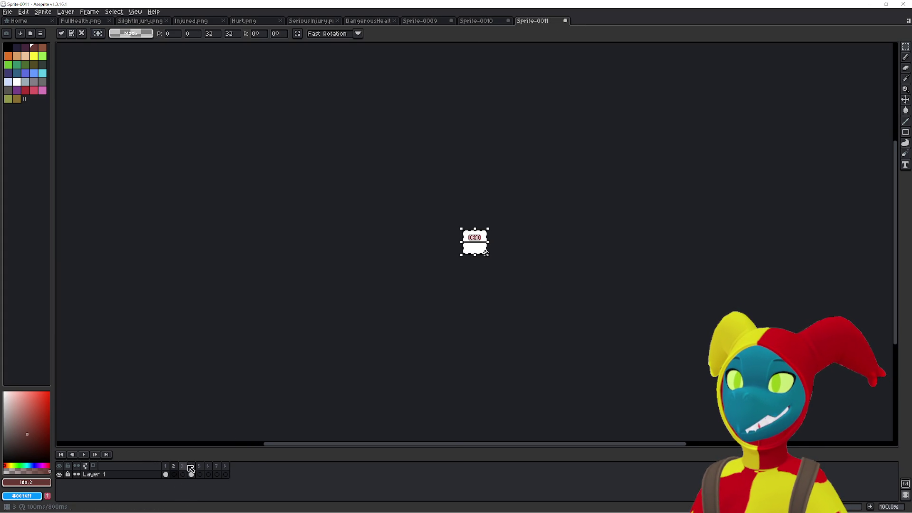
pyautogui.press('.')
pyautogui.press(',')
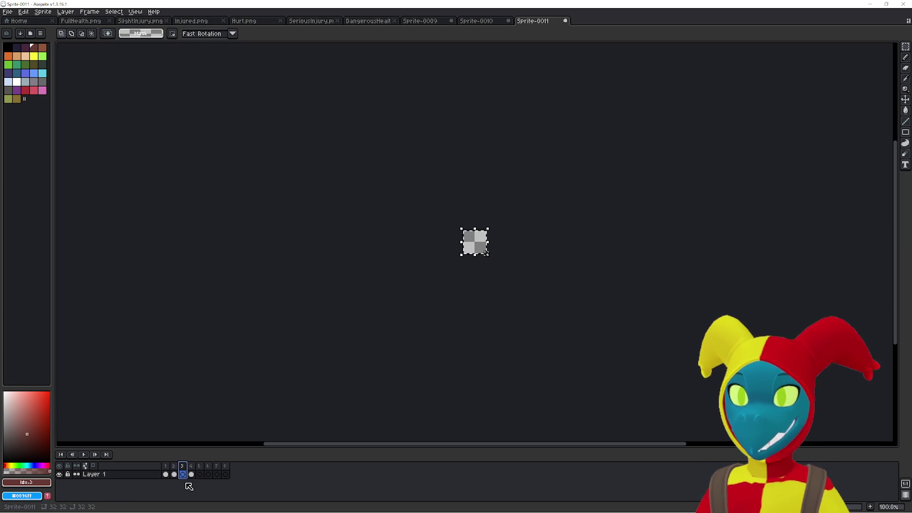
# Delete the extra frame 3 in Sprite-0011 and check frame 4's properties.
pyautogui.click(184, 474)
pyautogui.hotkey('alt', 'c')
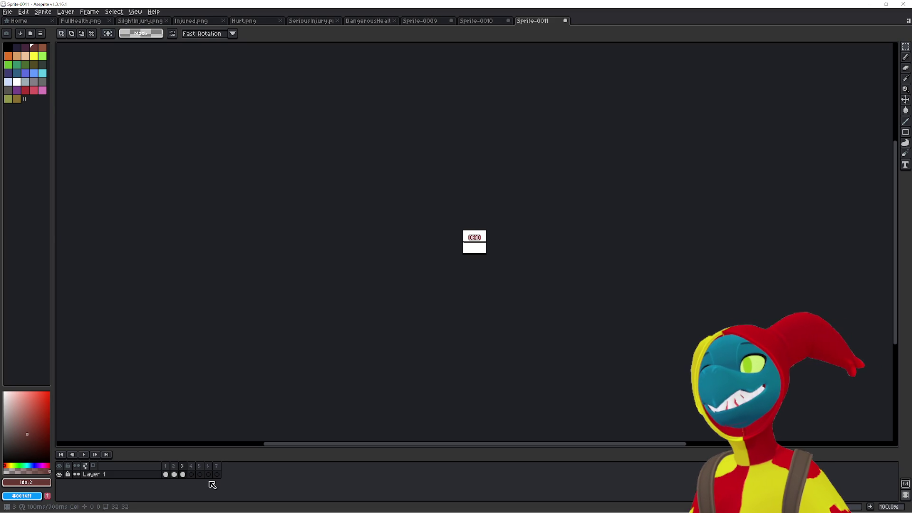
pyautogui.press('Right')
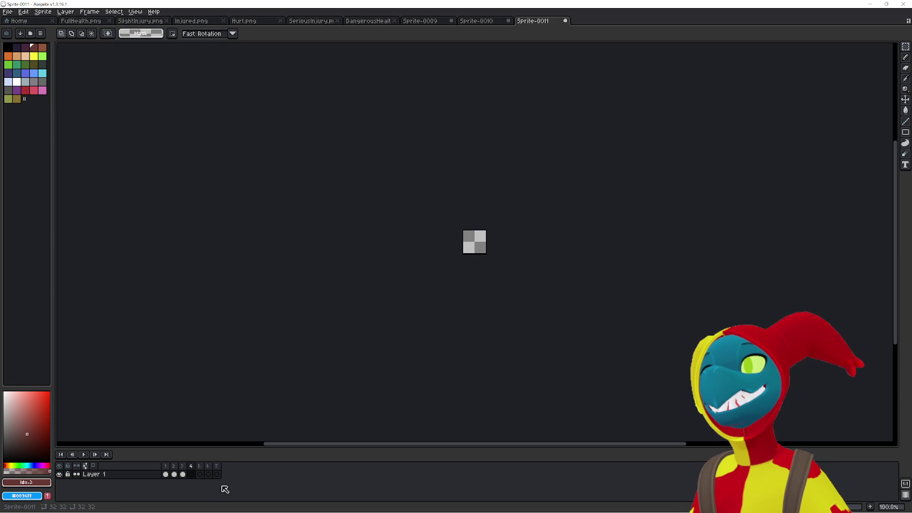
pyautogui.doubleClick(194, 469)
pyautogui.click(488, 277)
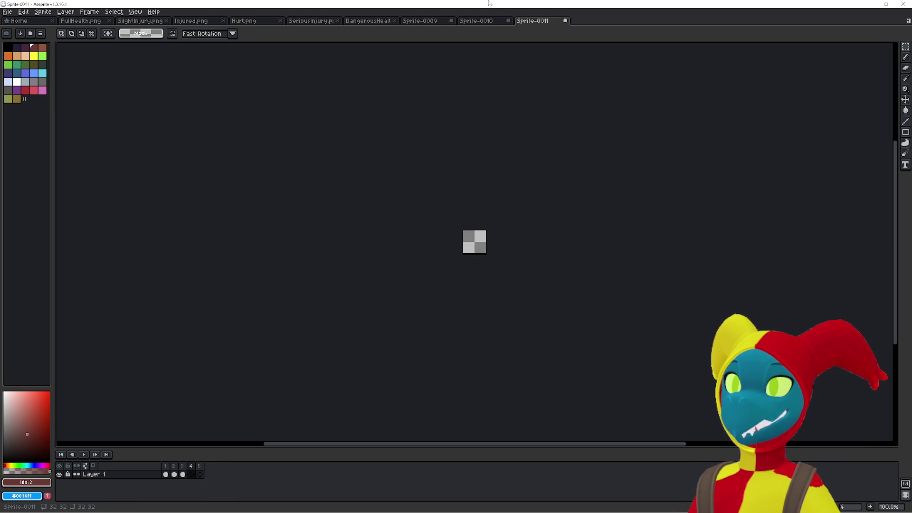
# Return to Sprite-0010 and go back to its frame 1.
pyautogui.click(476, 20)
pyautogui.press('Left')
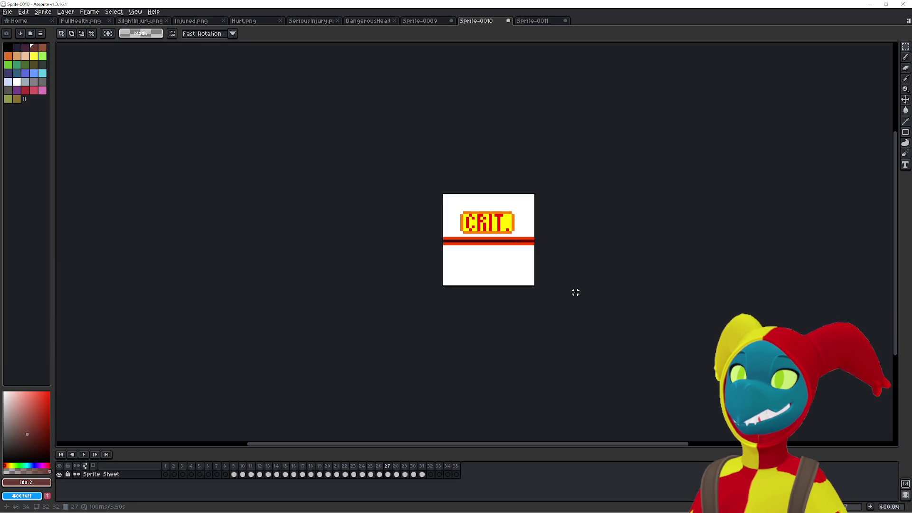
pyautogui.click(166, 465)
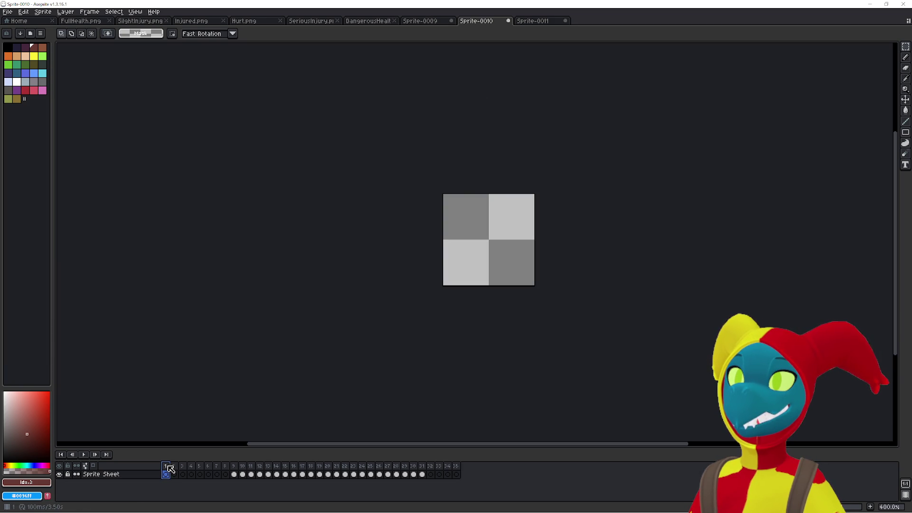
# Delete the trailing frames after frame 31 in Sprite-0010, then switch to Sprite-0009.
pyautogui.doubleClick(430, 467)
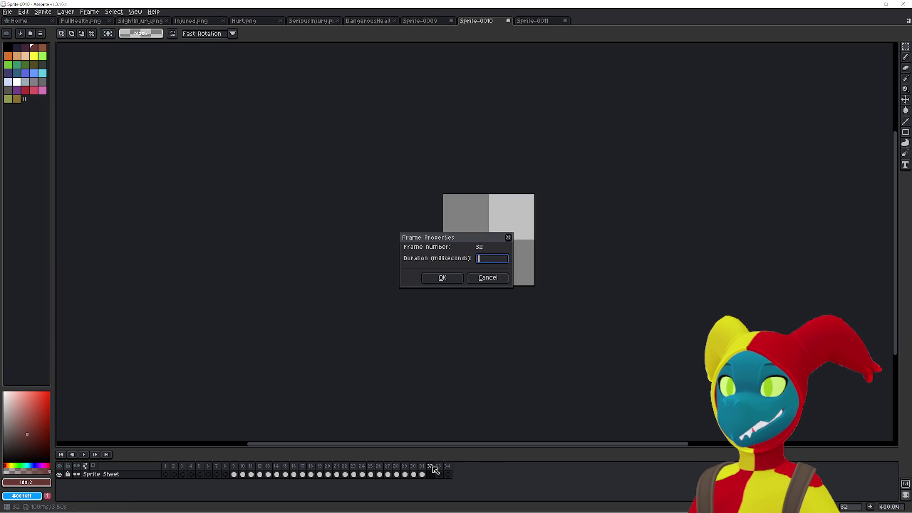
pyautogui.press('Return')
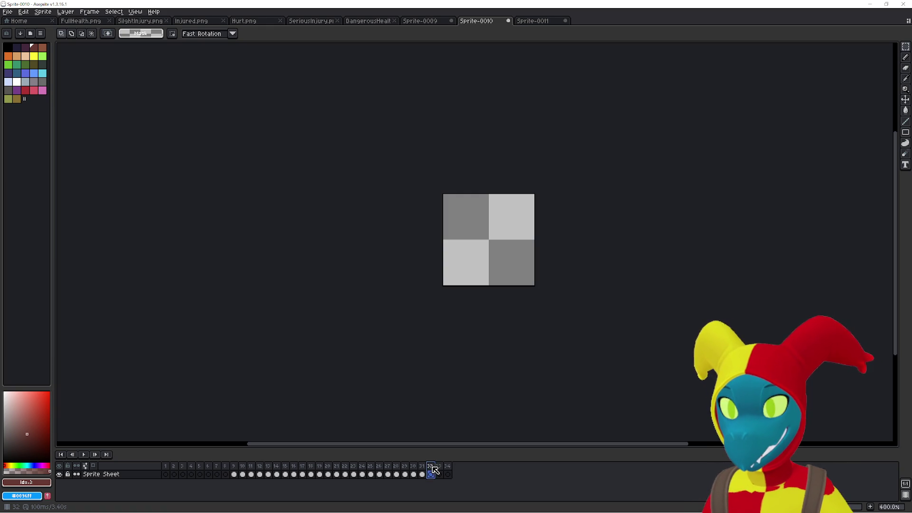
pyautogui.press('Delete')
pyautogui.click(396, 470)
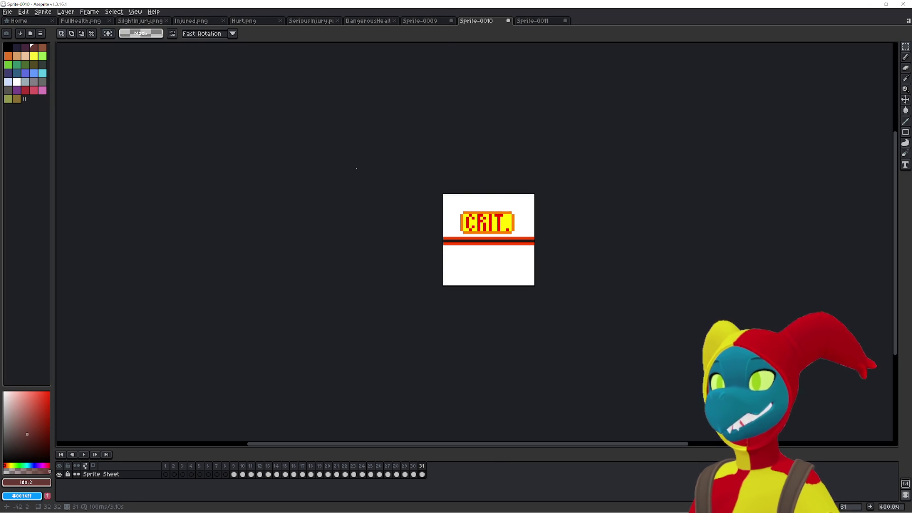
pyautogui.click(430, 21)
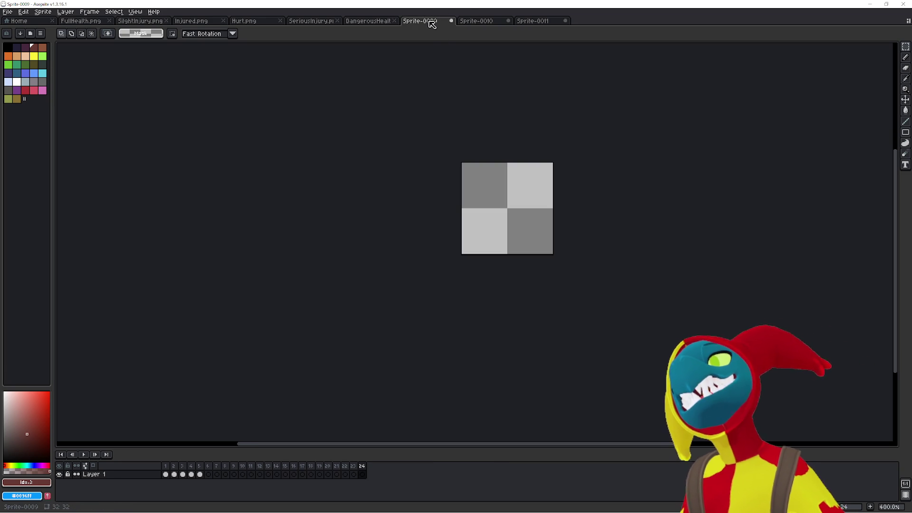
# Paste Sprite-0009's blue CRIT image into Sprite-0010 frame 1 and dock both sprites side by side.
pyautogui.press('Return')
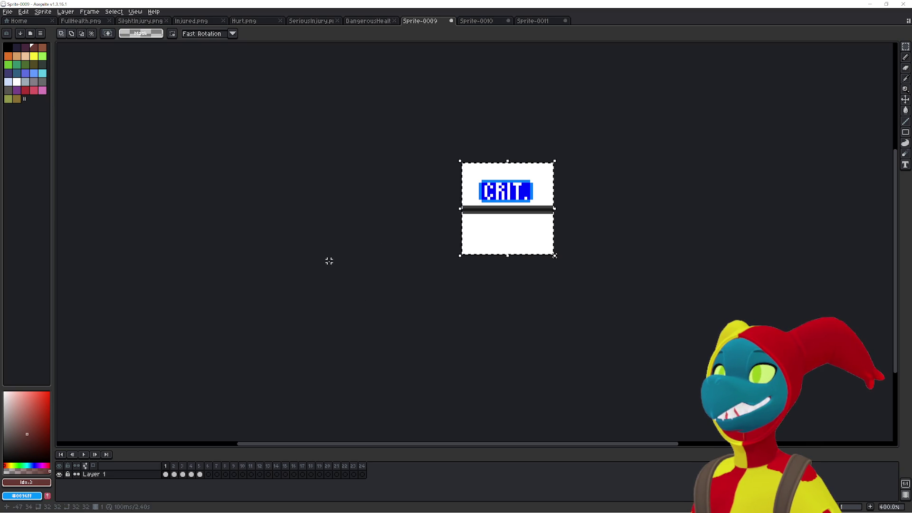
pyautogui.hotkey('ctrl', 'Tab')
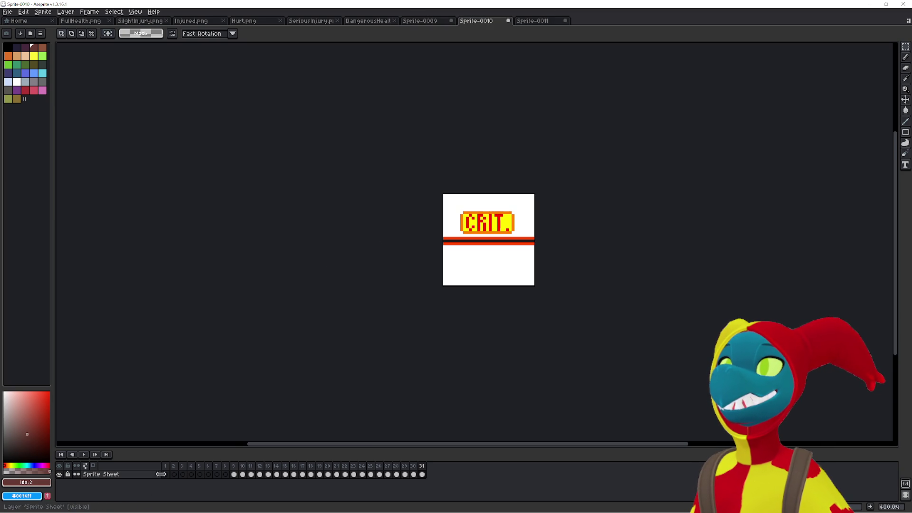
pyautogui.click(167, 469)
pyautogui.hotkey('ctrl', 'v')
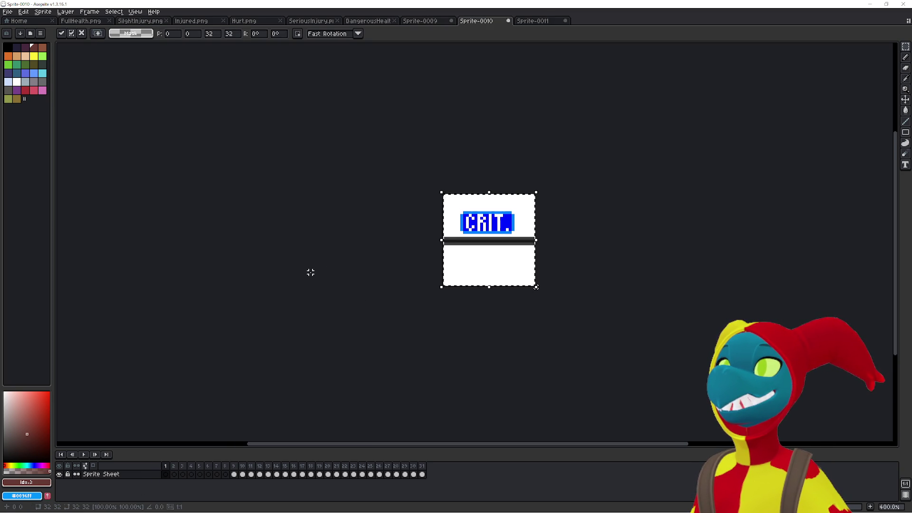
pyautogui.press('Return')
pyautogui.moveTo(483, 24); pyautogui.dragTo(61, 152)
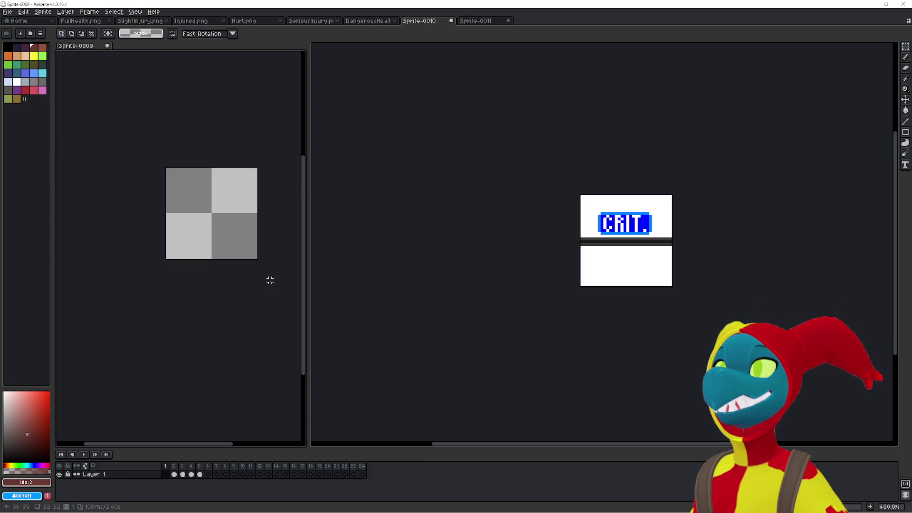
# Move Sprite-0009's CRIT images for frames 2 and 3 into the matching Sprite-0010 frames.
pyautogui.press('Right')
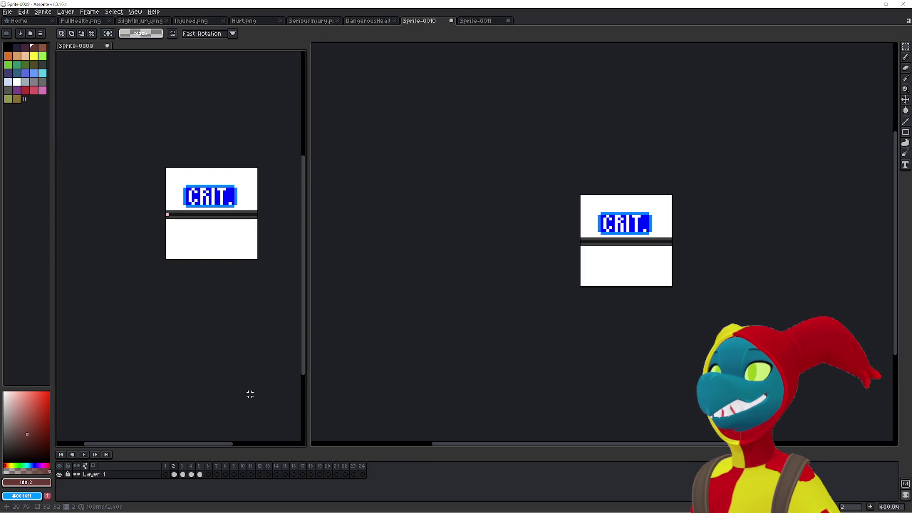
pyautogui.hotkey('ctrl', 'a')
pyautogui.hotkey('ctrl', 'x')
pyautogui.click(372, 368)
pyautogui.hotkey('ctrl', 'v')
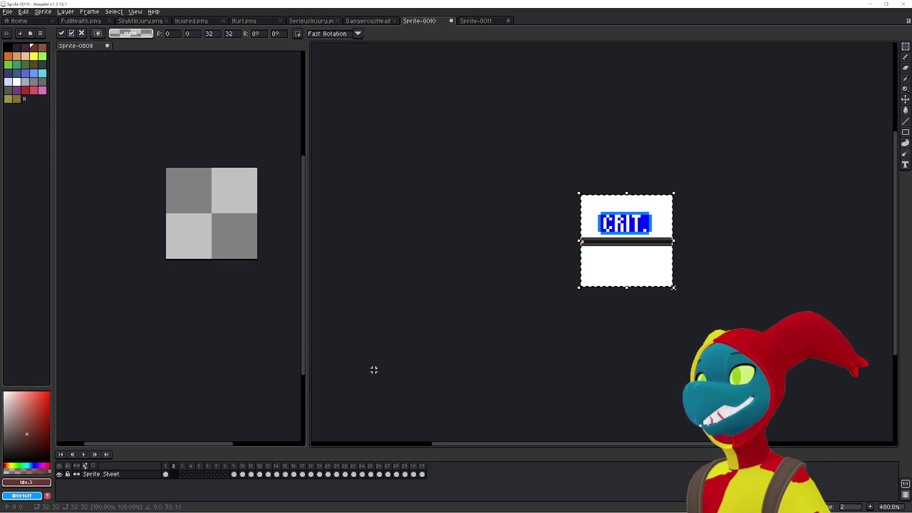
pyautogui.click(223, 360)
pyautogui.press('Right')
pyautogui.press('Right')
pyautogui.press('Left')
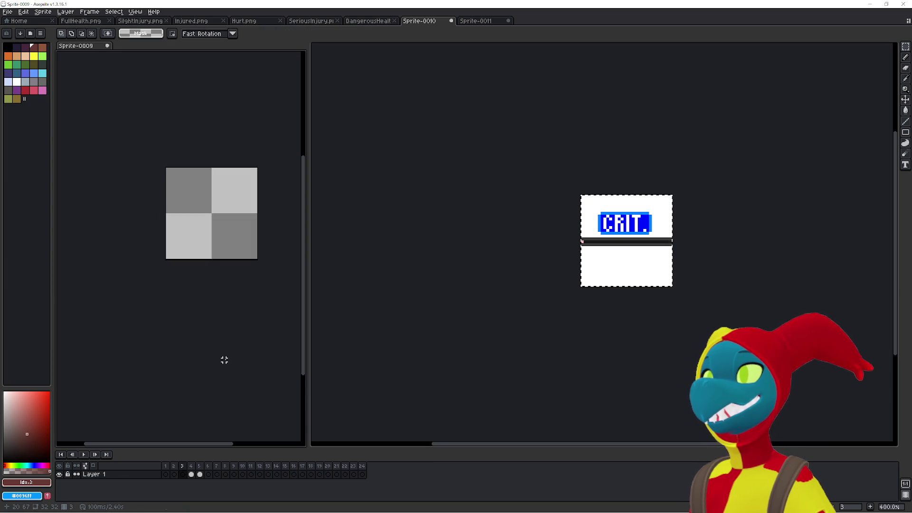
pyautogui.press('Right')
pyautogui.click(456, 344)
pyautogui.press('Right')
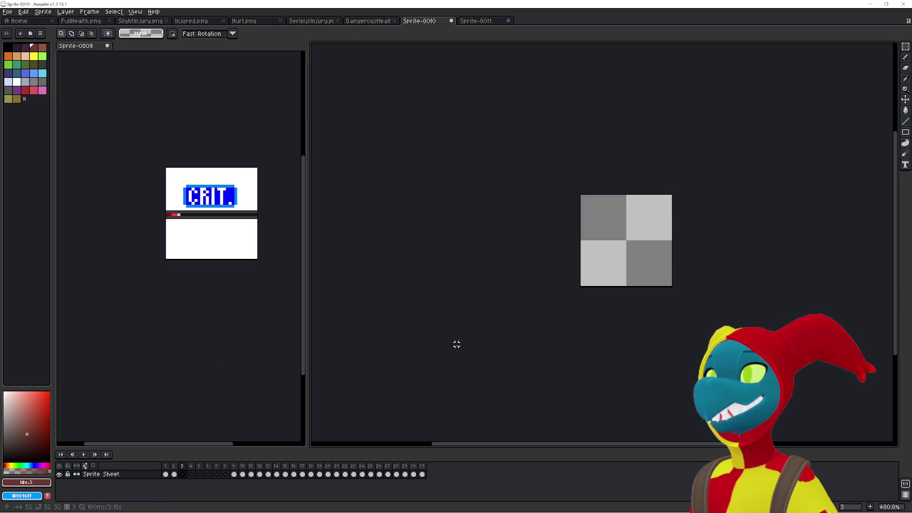
pyautogui.hotkey('ctrl', 'v')
pyautogui.click(247, 363)
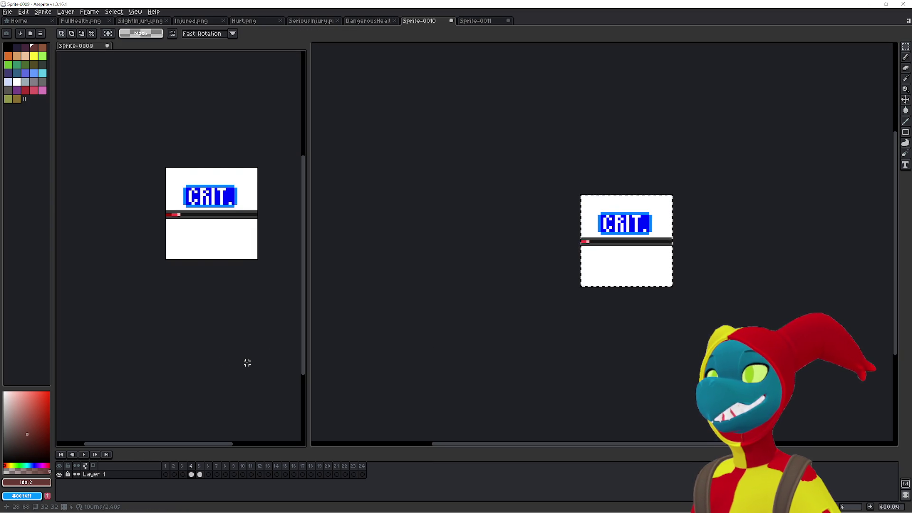
# Move the CRIT images for frames 4 and 5 into Sprite-0010 the same way.
pyautogui.hotkey('ctrl', 'x')
pyautogui.click(434, 379)
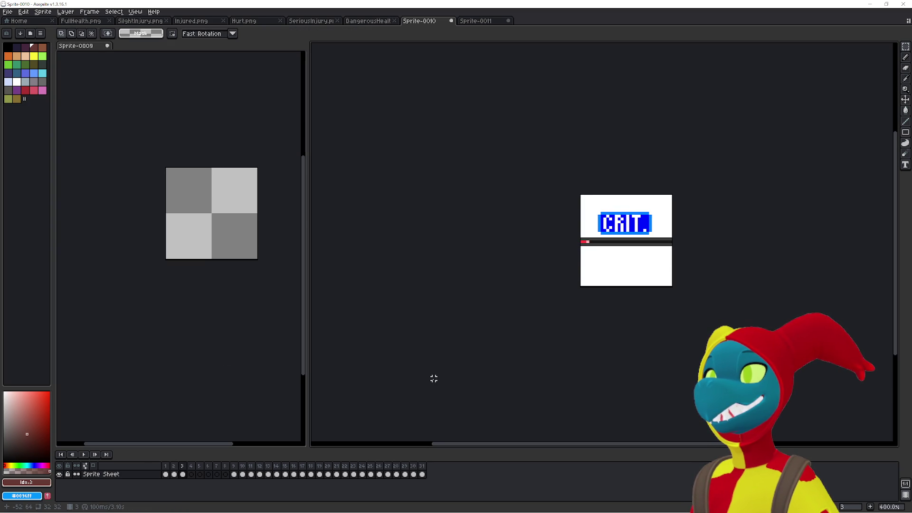
pyautogui.press('Right')
pyautogui.hotkey('ctrl', 'v')
pyautogui.click(229, 383)
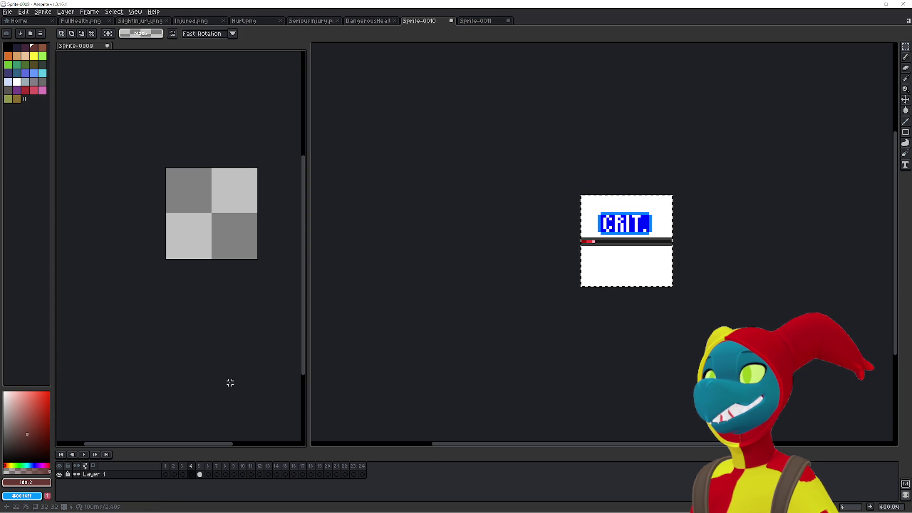
pyautogui.press('Right')
pyautogui.hotkey('ctrl', 'x')
pyautogui.click(434, 367)
pyautogui.press('Right')
pyautogui.hotkey('ctrl', 'v')
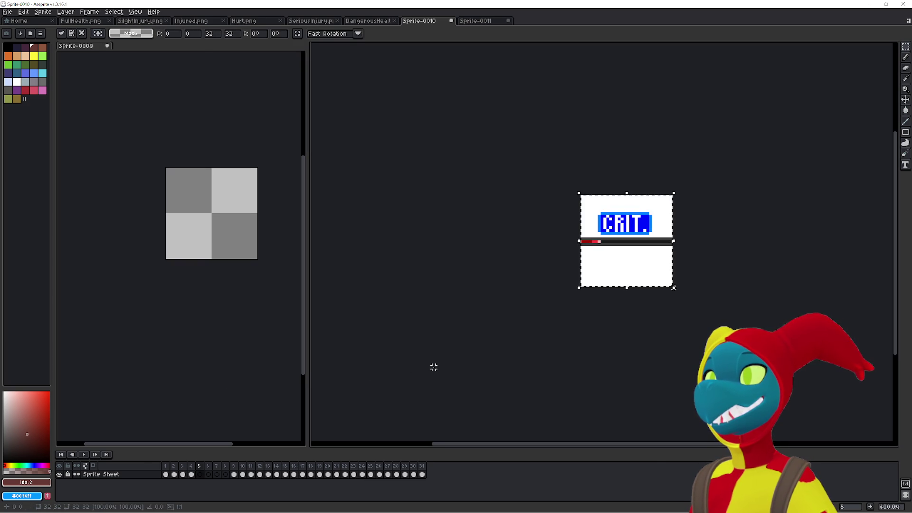
pyautogui.click(434, 367)
pyautogui.press('Right')
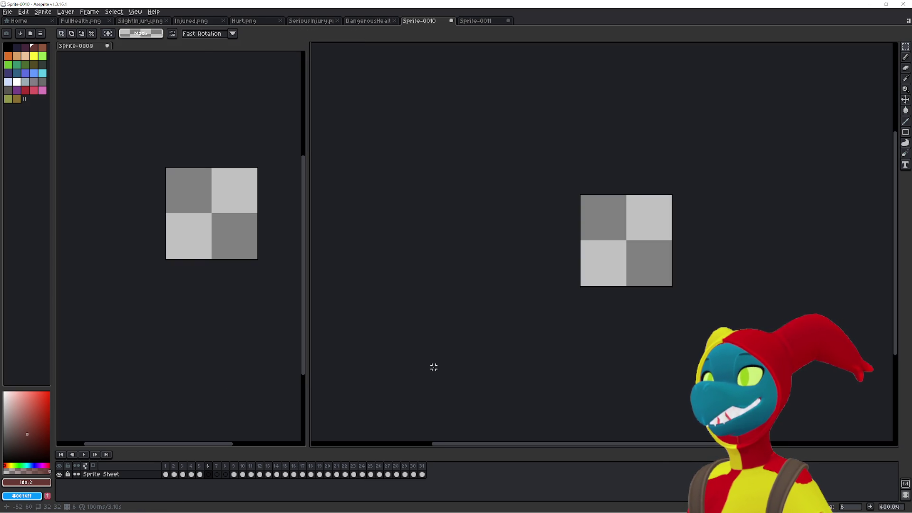
# Delete the leftover empty frames in Sprite-0010, leaving 28 frames.
pyautogui.click(209, 474)
pyautogui.hotkey('alt', 'c')
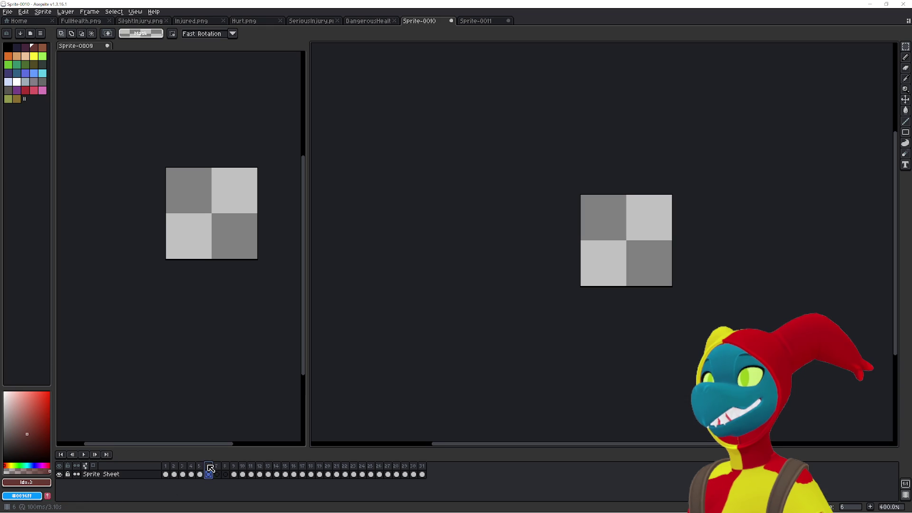
pyautogui.hotkey('alt', 'c')
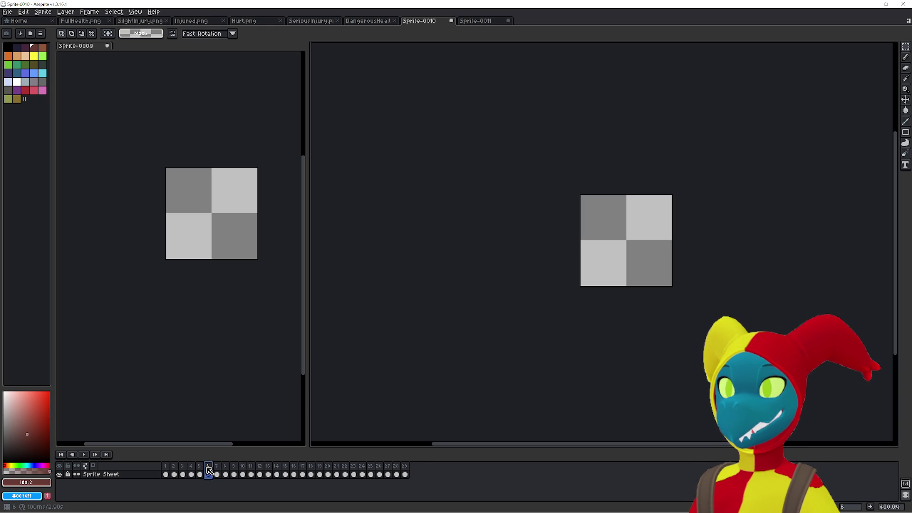
pyautogui.hotkey('alt', 'c')
# Play the CRIT animation from frame 1 to preview it.
pyautogui.click(182, 473)
pyautogui.click(165, 474)
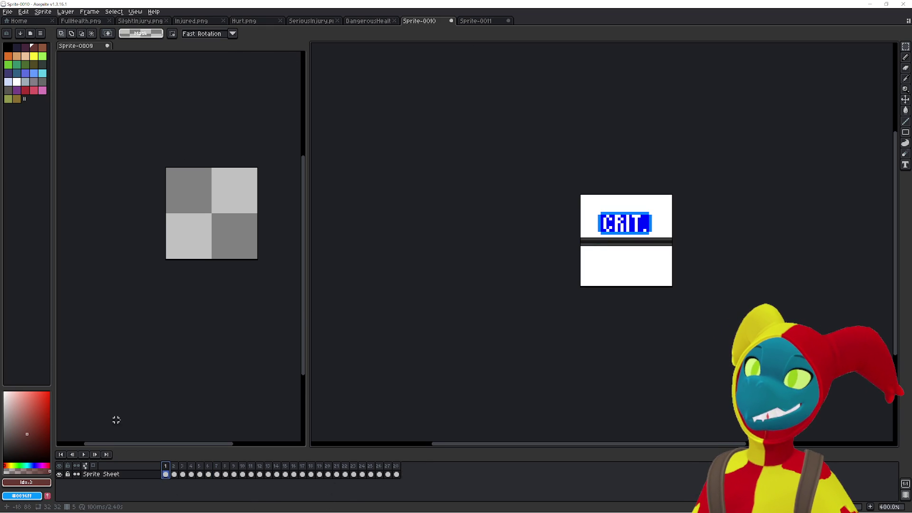
pyautogui.click(85, 455)
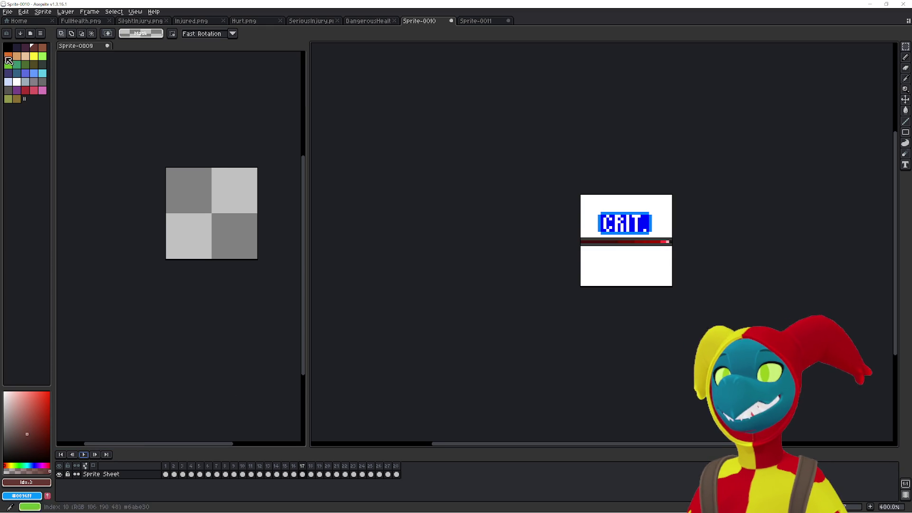
# Start Save As and create a new Crit folder inside the Health folder.
pyautogui.click(8, 12)
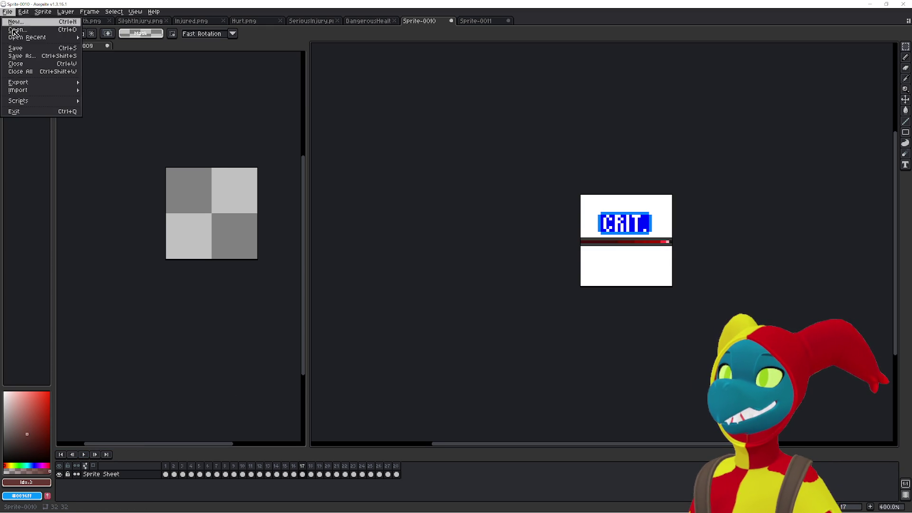
pyautogui.click(22, 56)
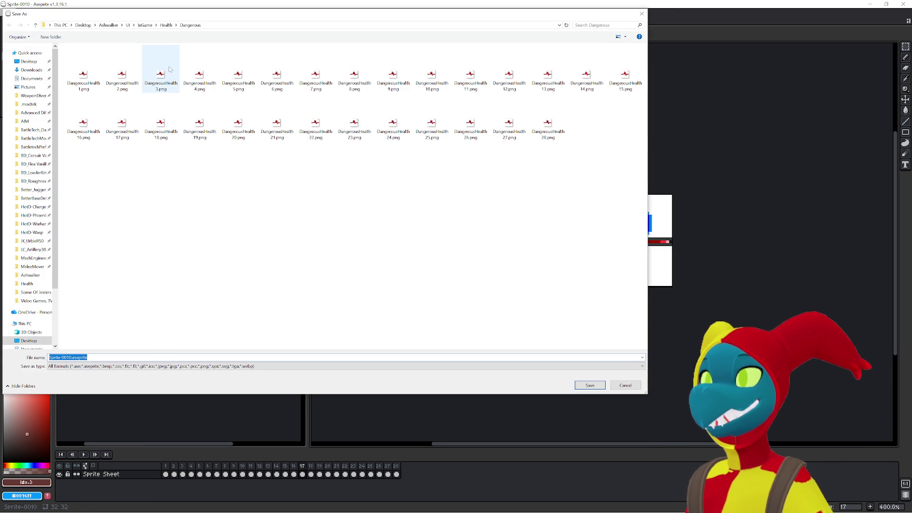
pyautogui.click(166, 25)
pyautogui.rightClick(216, 181)
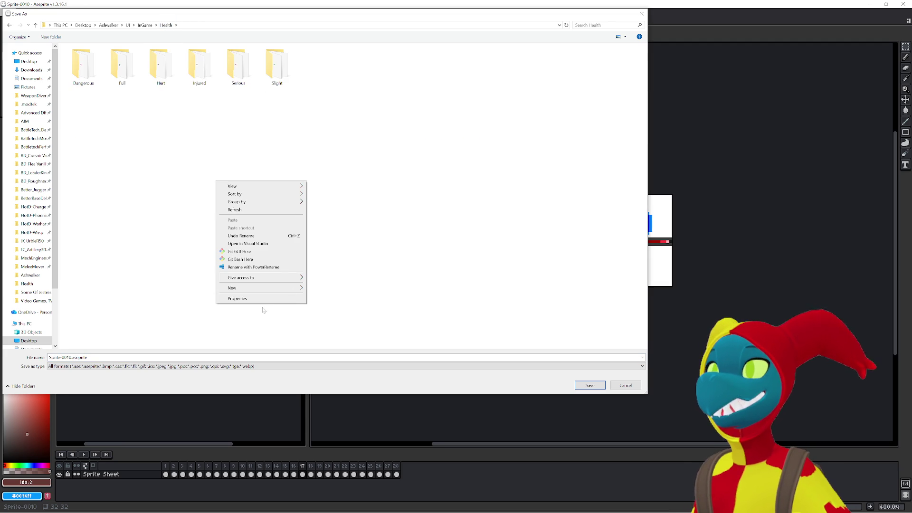
pyautogui.moveTo(266, 288)
pyautogui.click(342, 288)
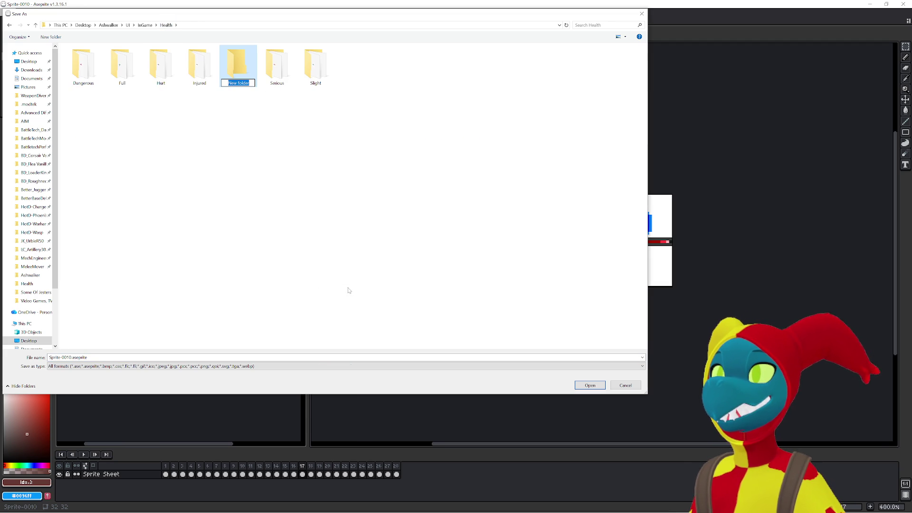
pyautogui.write('Crit')
pyautogui.press('Return')
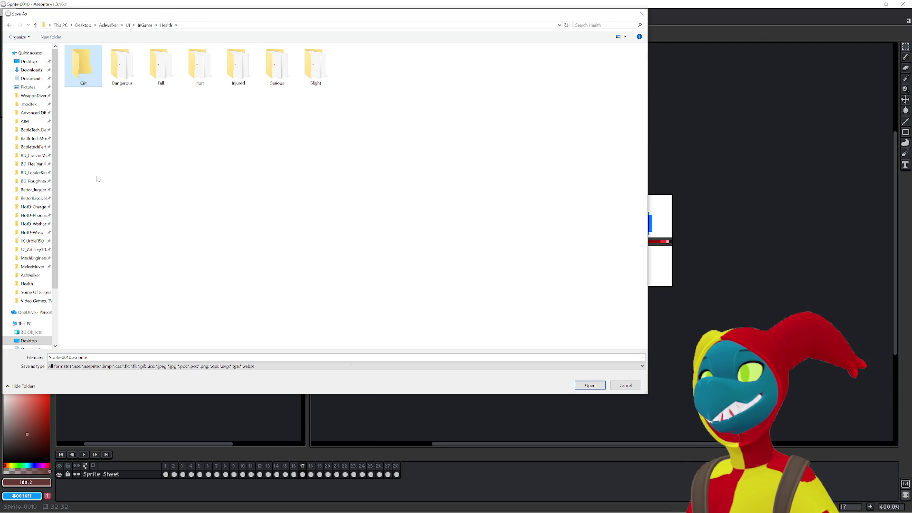
pyautogui.doubleClick(87, 75)
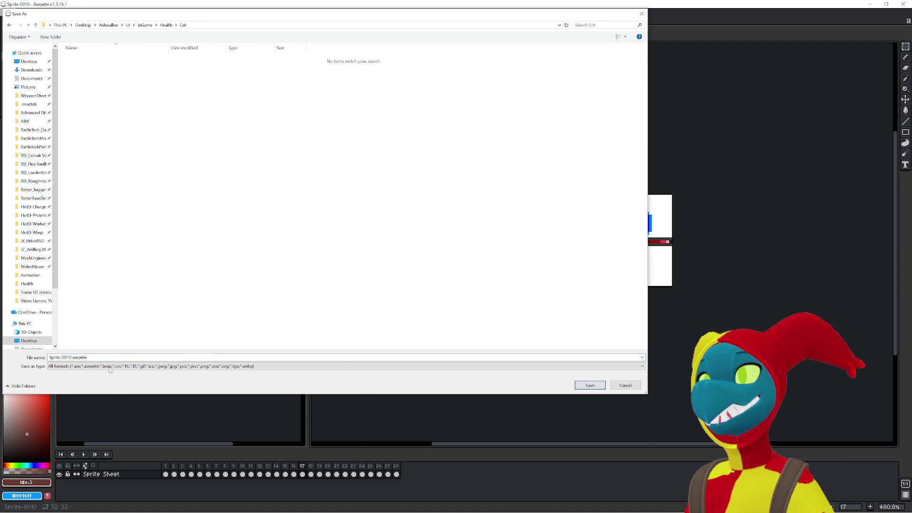
# Save the animation as CritHealth.png, then show Sprite-0011's first DEAD frame.
pyautogui.press('Tab')
pyautogui.hotkey('alt', 'Down')
pyautogui.press('Escape')
pyautogui.press('Down')
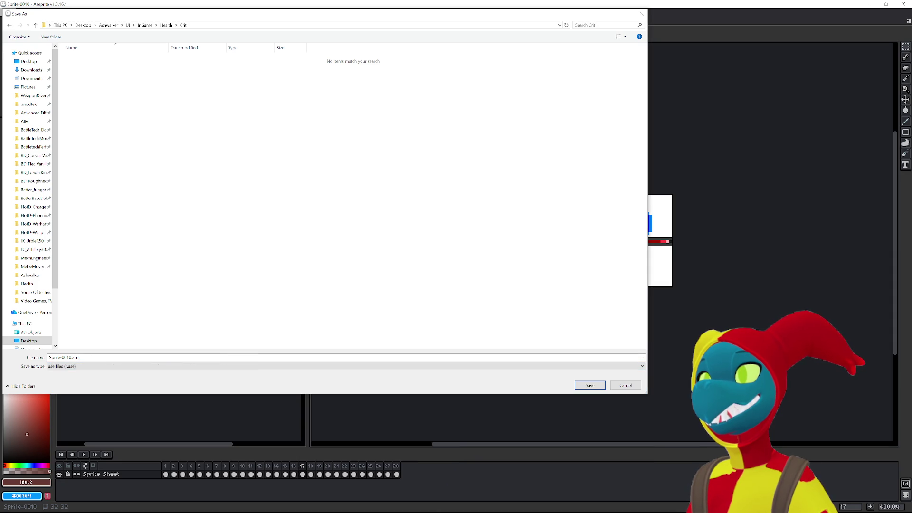
pyautogui.hotkey('shift', 'Tab')
pyautogui.write('CritHealth.p')
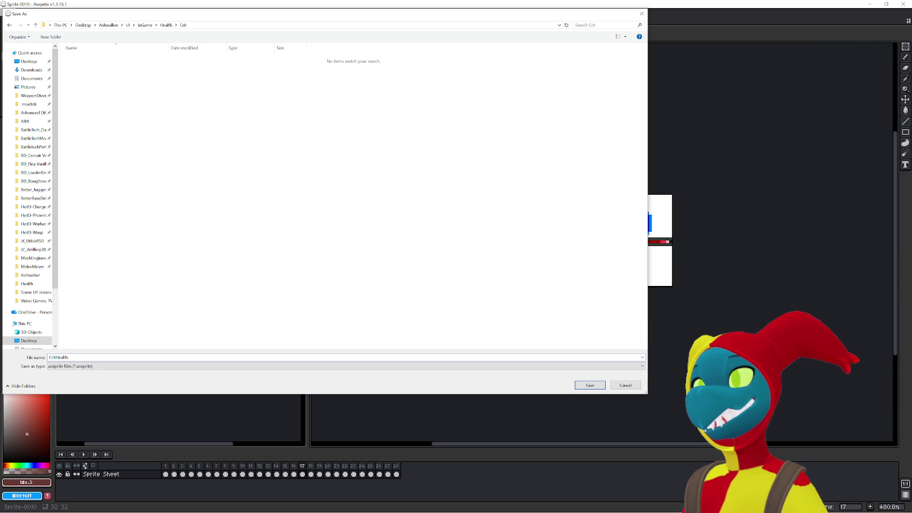
pyautogui.write('ng')
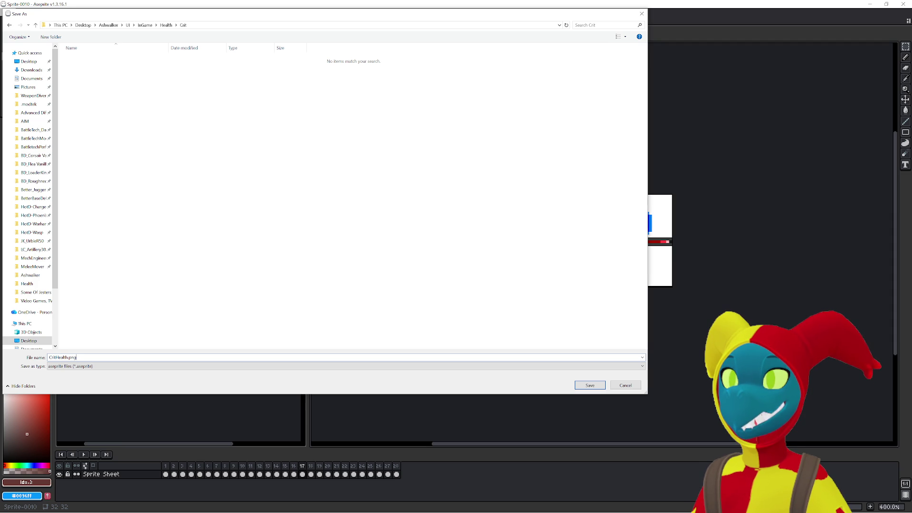
pyautogui.press('Return')
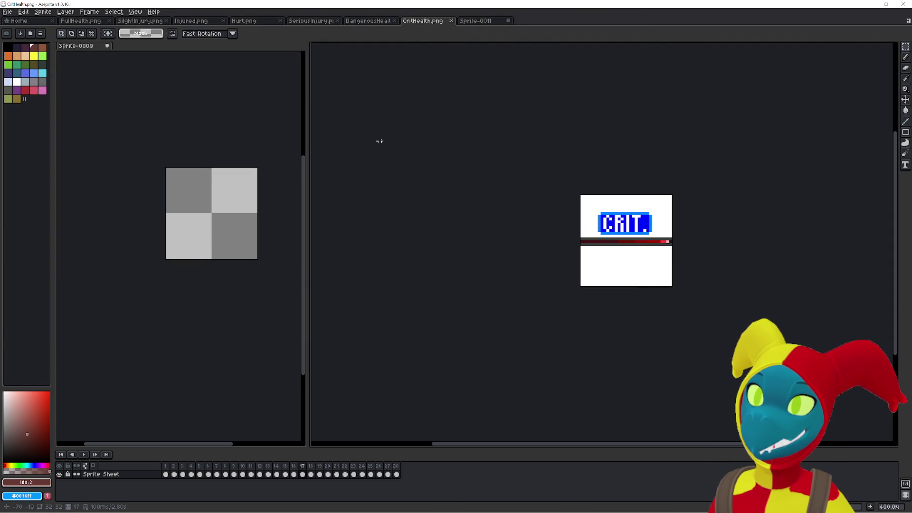
pyautogui.click(481, 20)
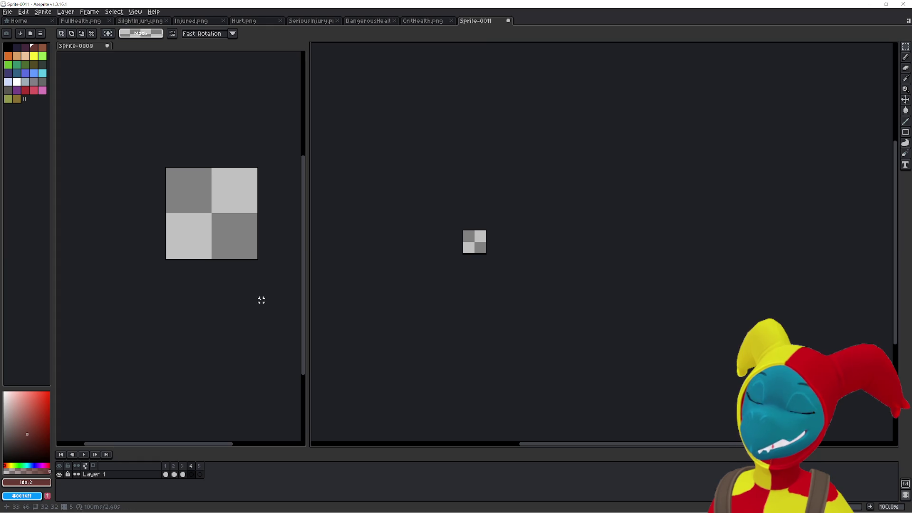
pyautogui.click(169, 472)
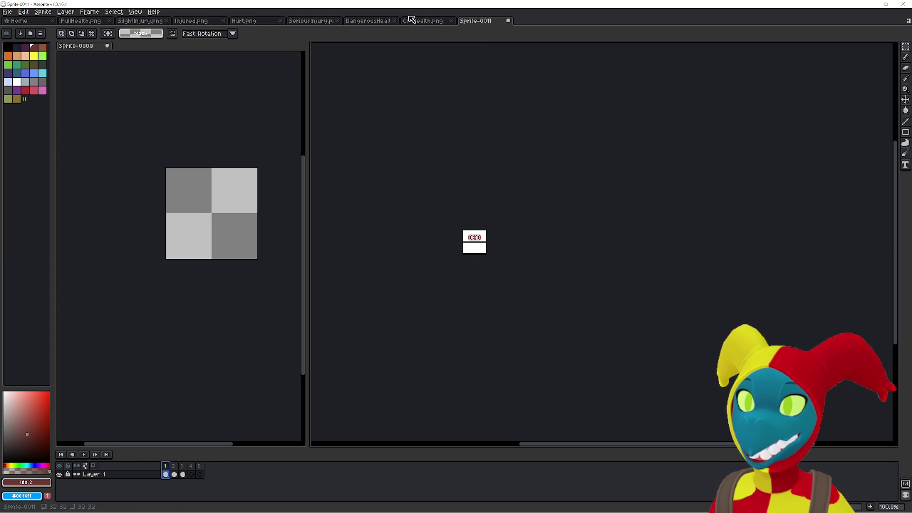
# Review the CritHealth.png, DangerousHealth and SeriousInjury.png tabs, playing the DangerousHealth animation.
pyautogui.click(421, 22)
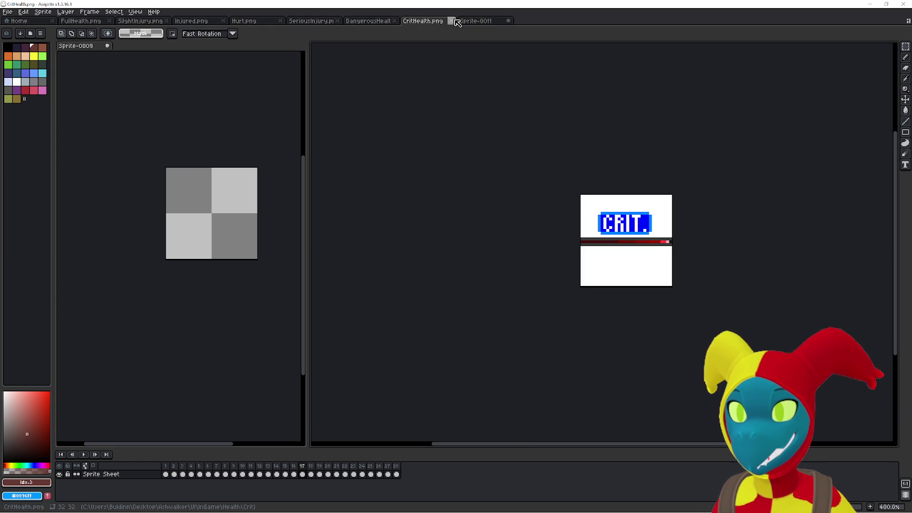
pyautogui.click(392, 21)
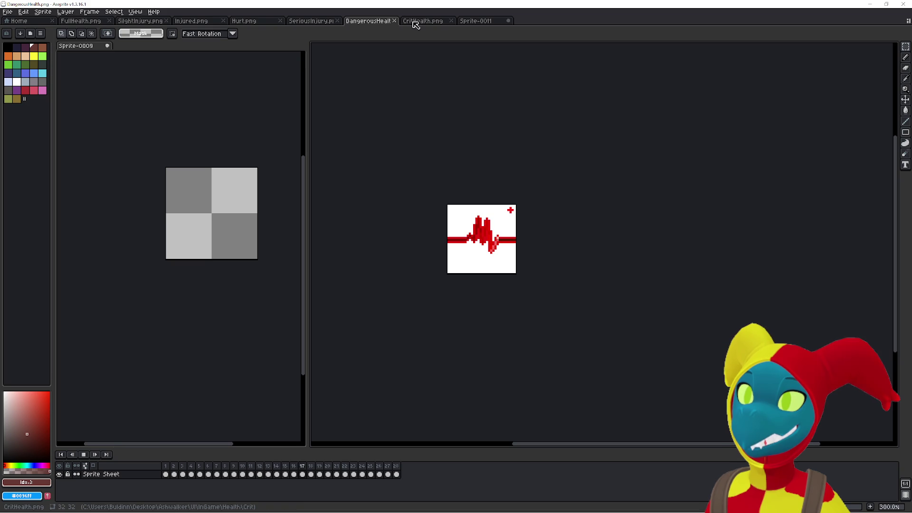
pyautogui.click(84, 455)
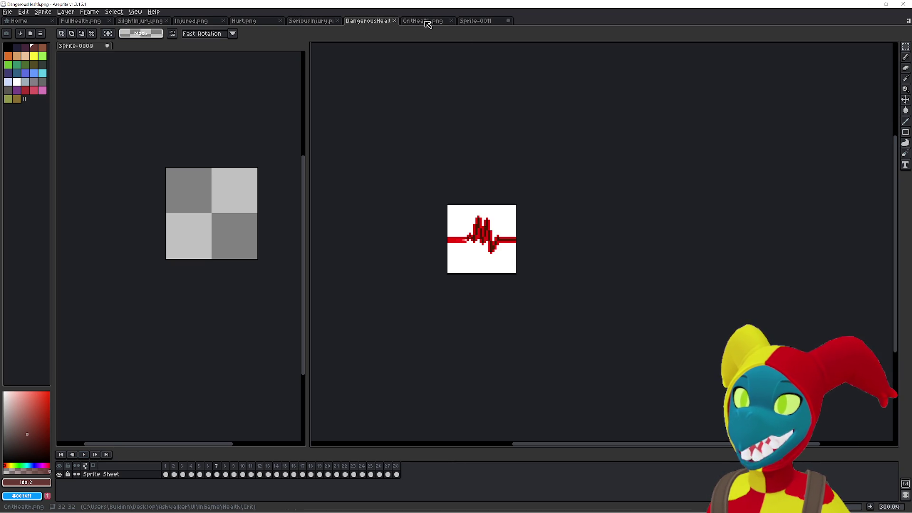
pyautogui.click(313, 22)
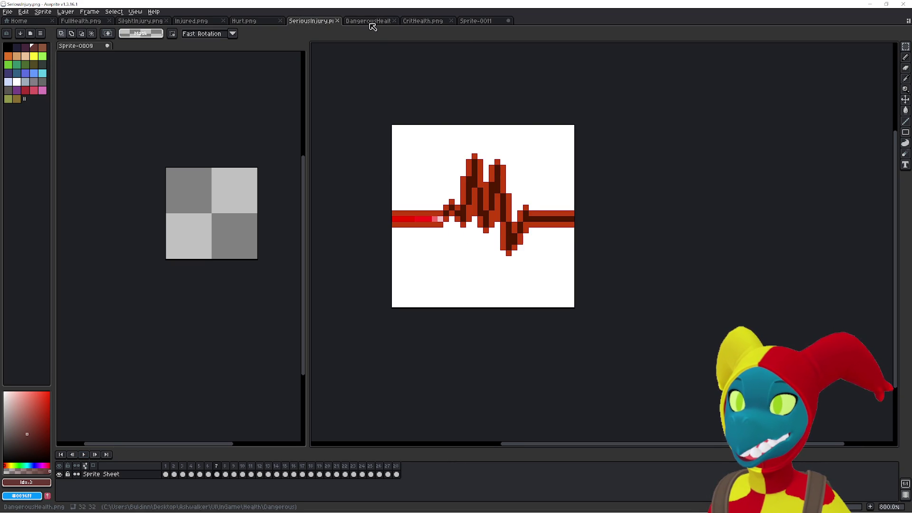
pyautogui.click(371, 22)
pyautogui.click(80, 455)
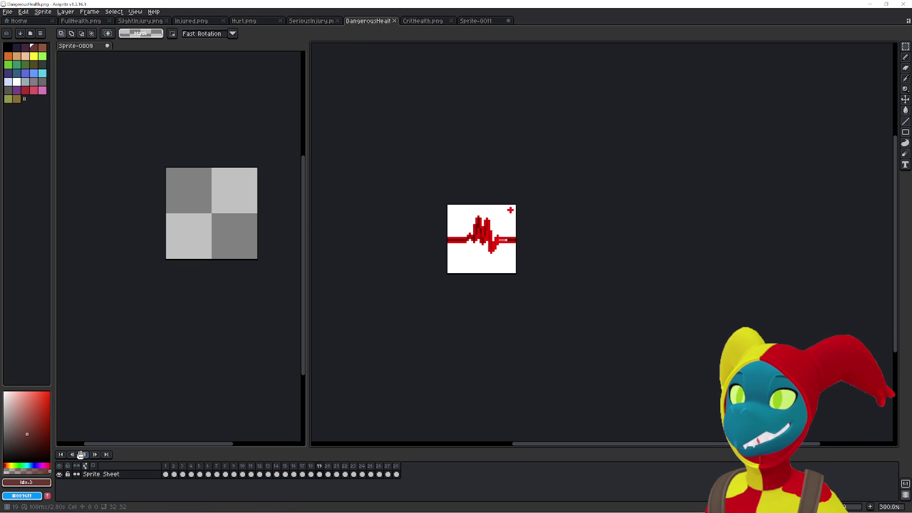
pyautogui.click(81, 455)
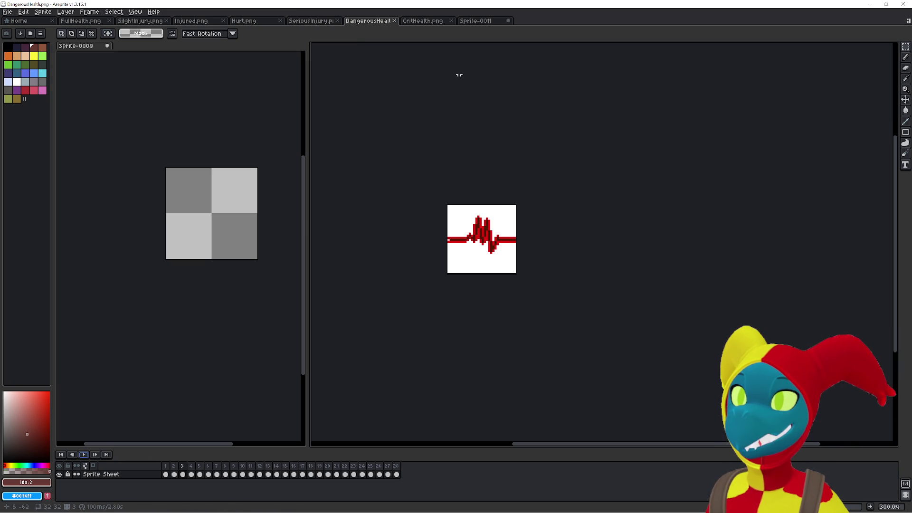
pyautogui.click(442, 21)
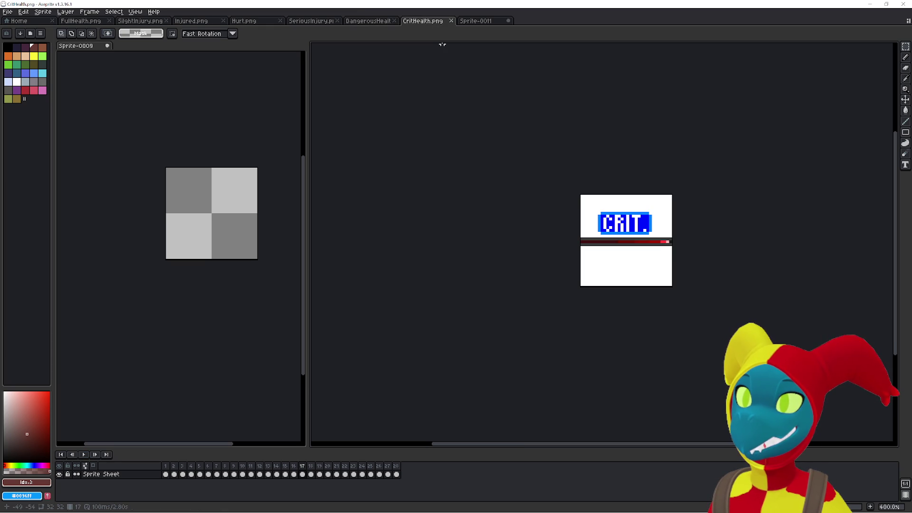
pyautogui.click(475, 21)
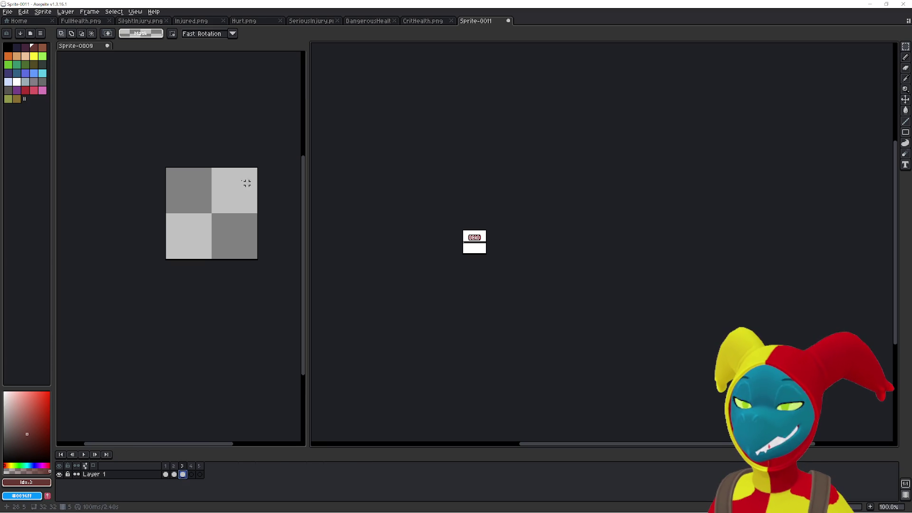
# Close the Sprite-0009 split view with Don't Save and return to Sprite-0011.
pyautogui.click(259, 189)
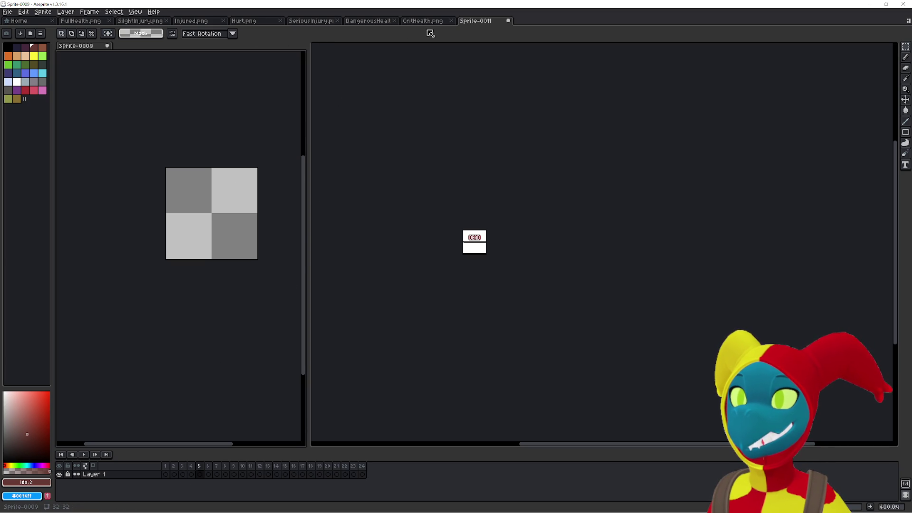
pyautogui.click(107, 46)
pyautogui.click(455, 277)
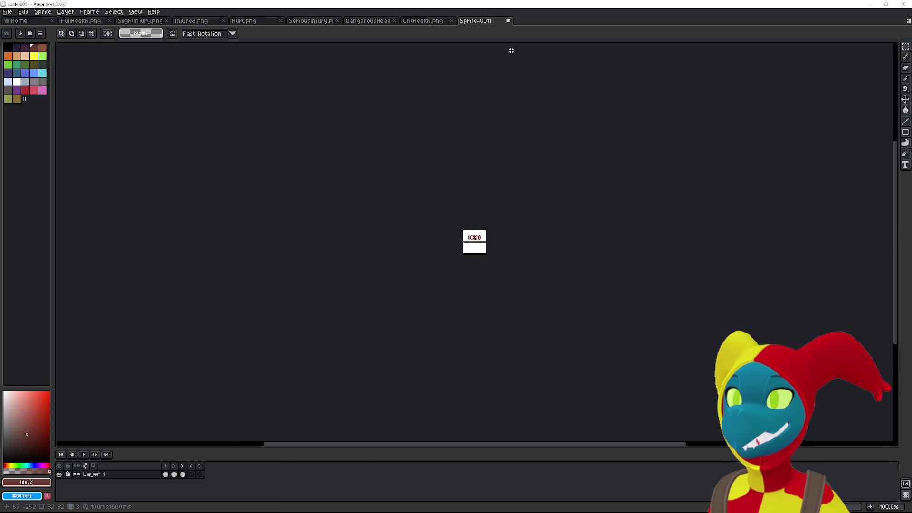
pyautogui.click(424, 22)
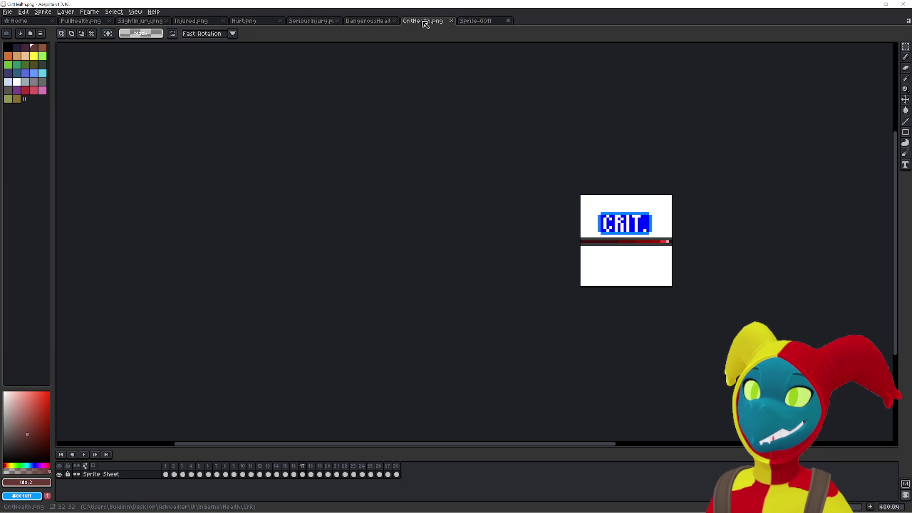
pyautogui.click(475, 21)
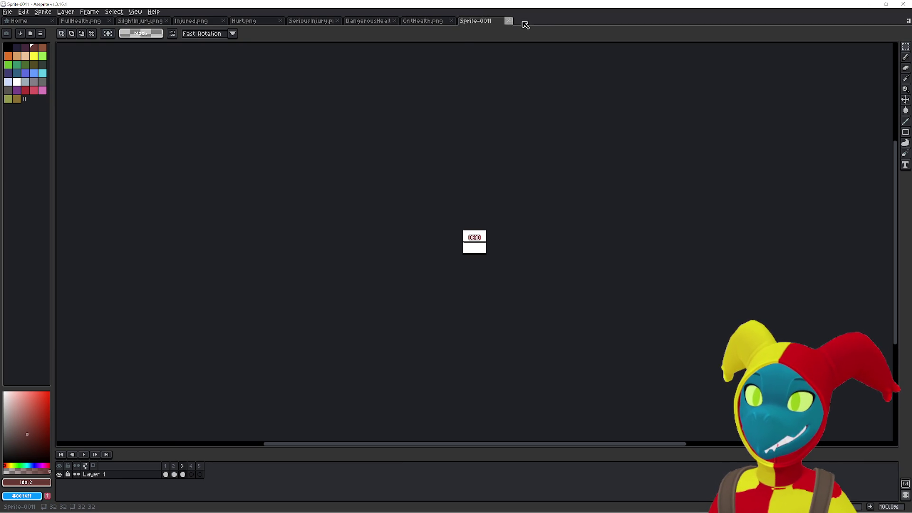
# Create a new transparent 832×800 sprite with Ctrl+N, then return to the DEAD sprite.
pyautogui.hotkey('ctrl', 'n')
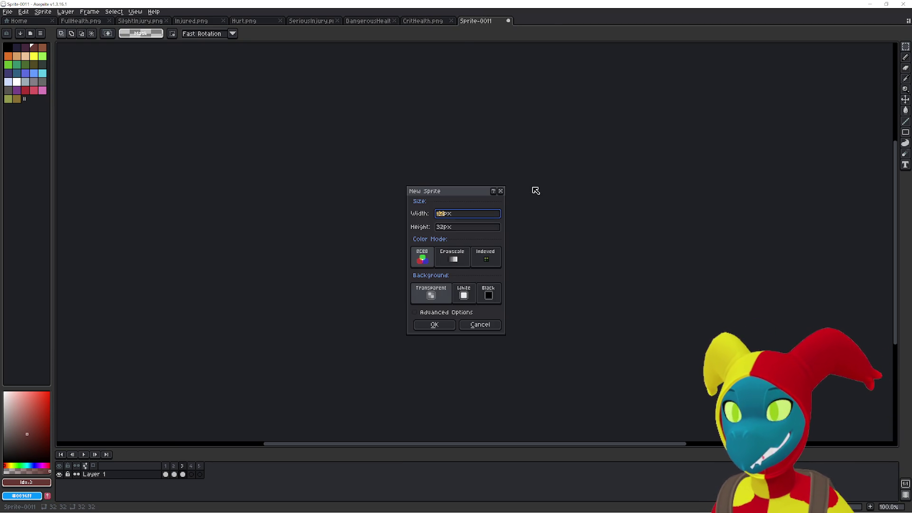
pyautogui.press('Escape')
pyautogui.hotkey('alt', 'Tab')
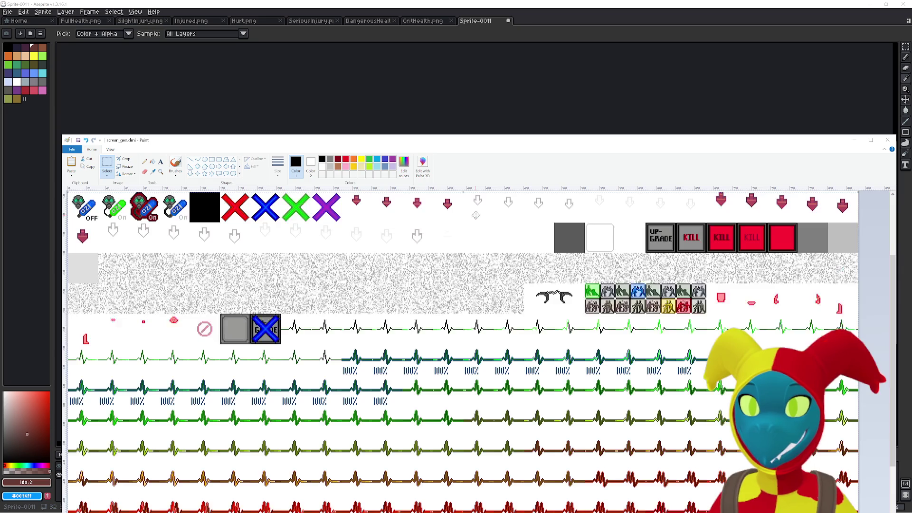
pyautogui.press('m')
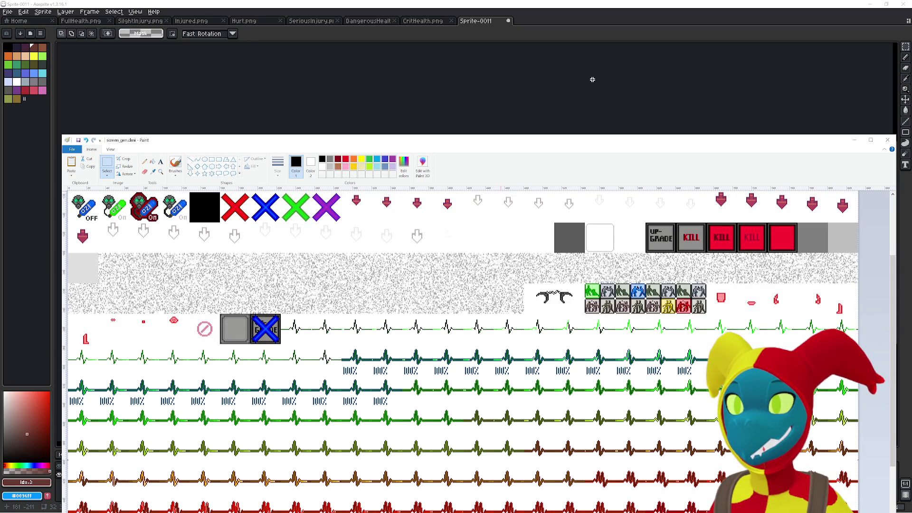
pyautogui.click(591, 18)
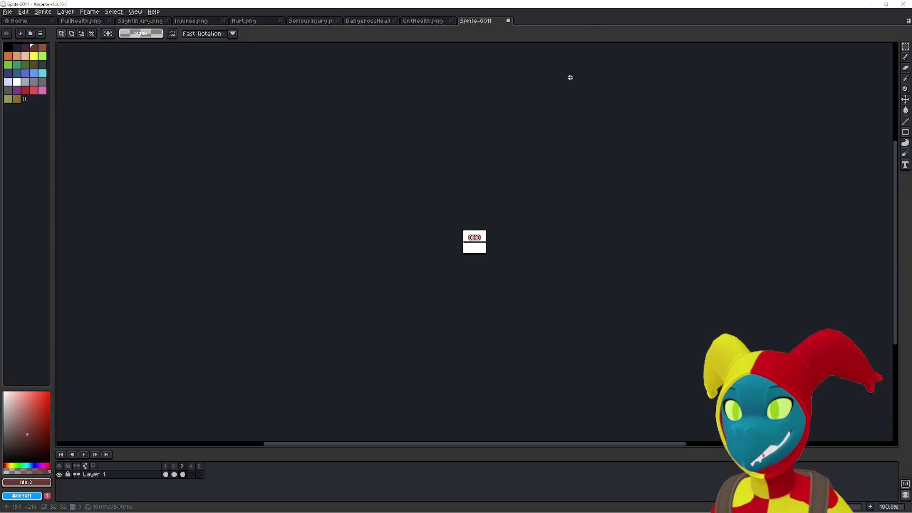
pyautogui.hotkey('ctrl', 'n')
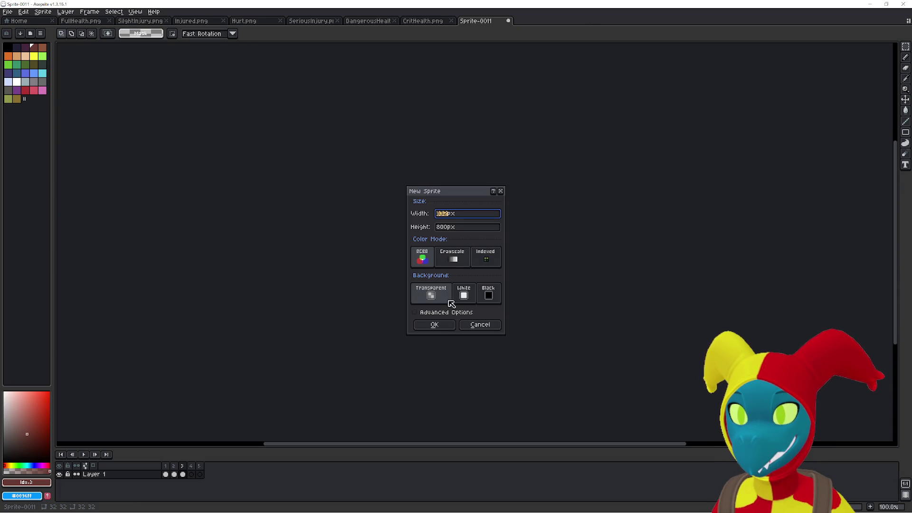
pyautogui.click(434, 325)
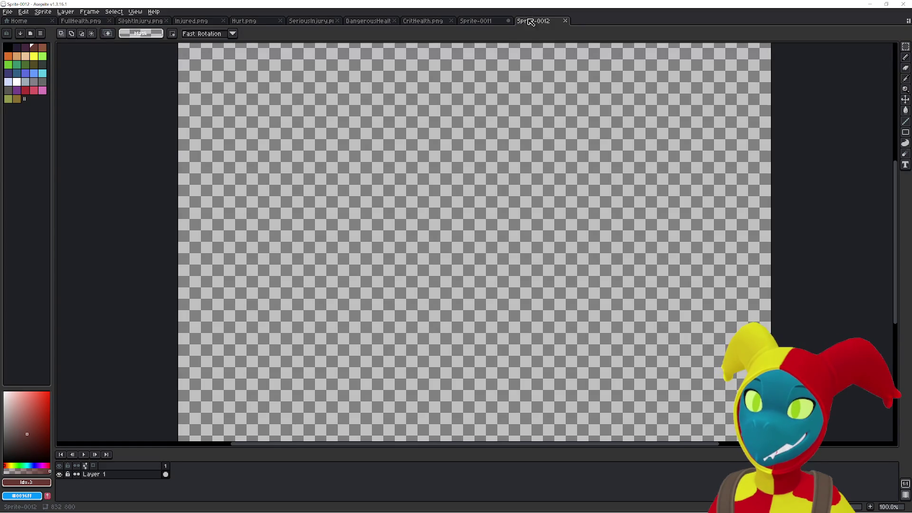
pyautogui.click(494, 23)
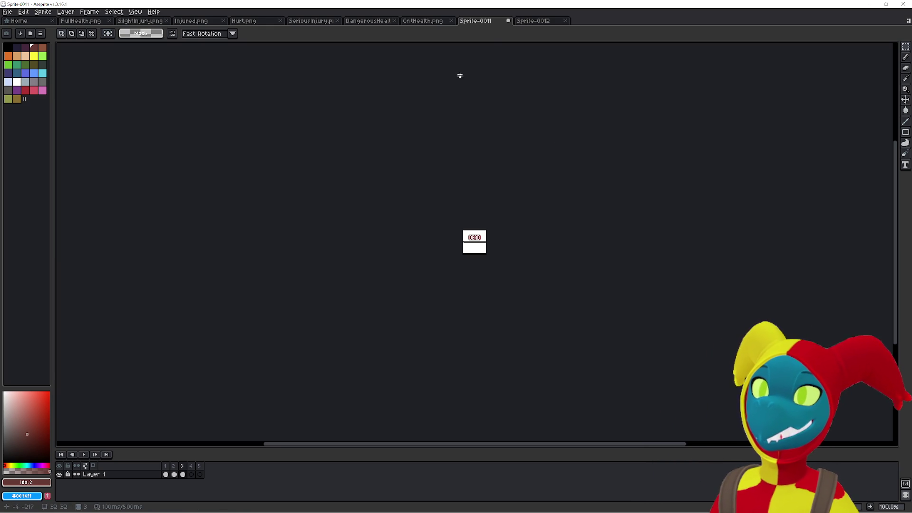
# Paste the copied game sprite sheet into the blank Sprite-0012 with Ctrl+V.
pyautogui.click(529, 21)
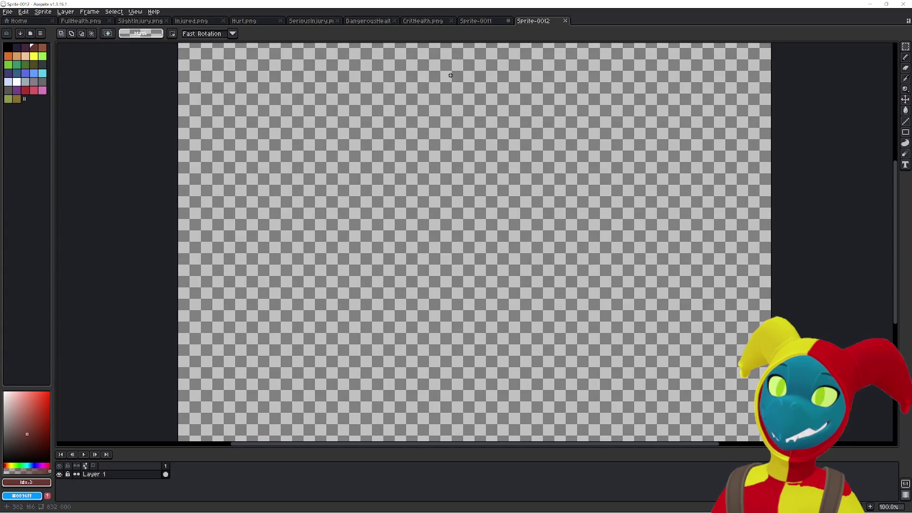
pyautogui.click(431, 21)
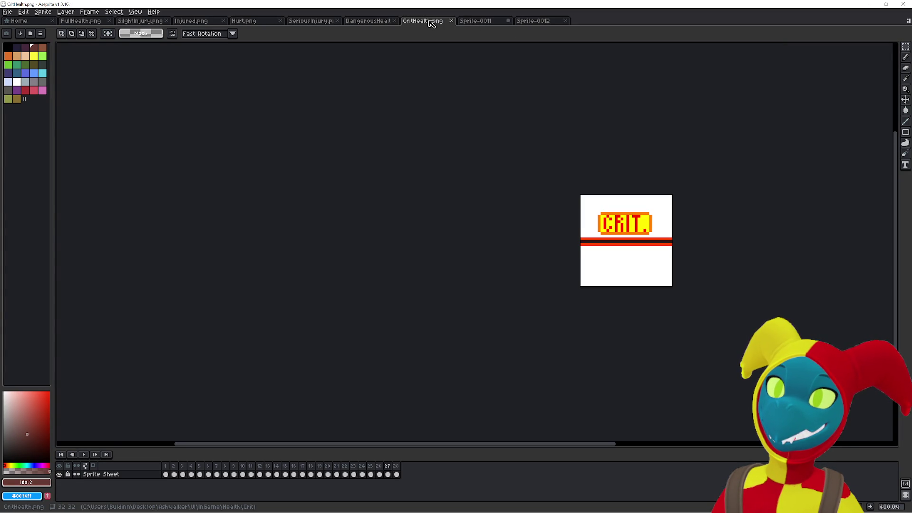
pyautogui.click(470, 22)
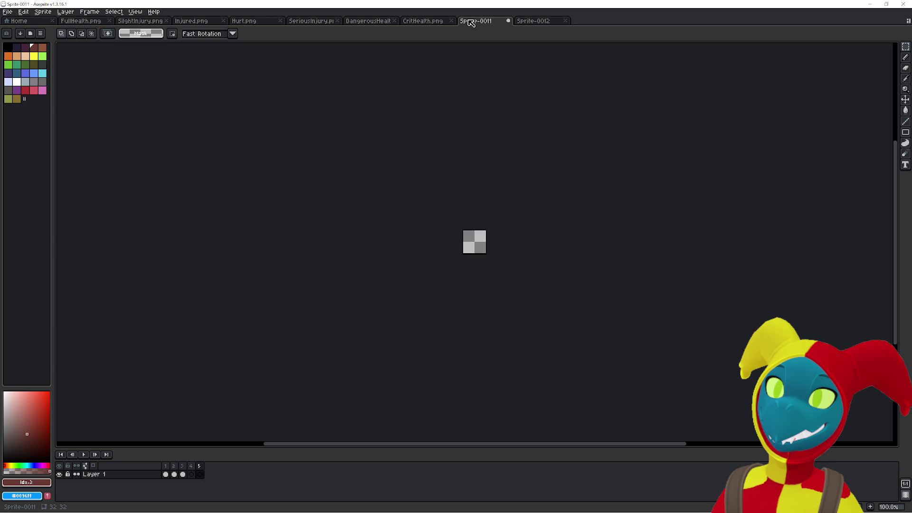
pyautogui.click(528, 22)
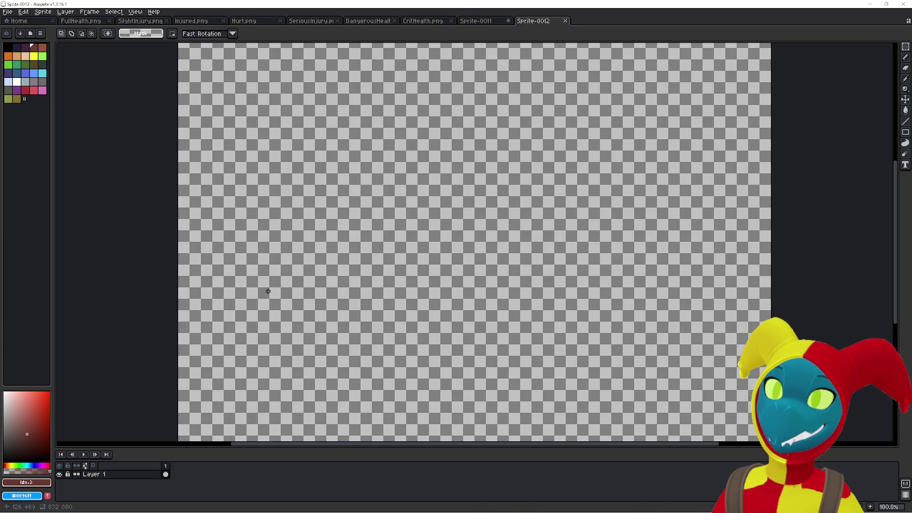
pyautogui.hotkey('ctrl', 'v')
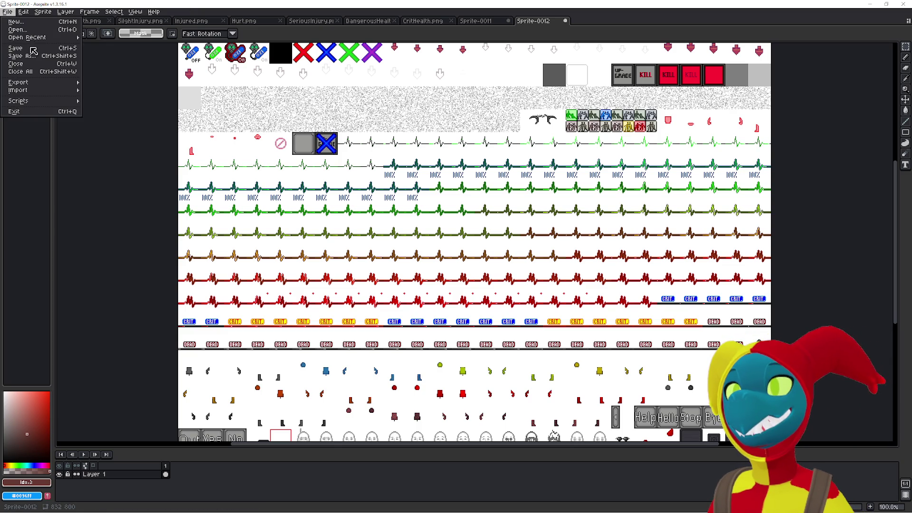
pyautogui.moveTo(67, 90)
pyautogui.click(132, 90)
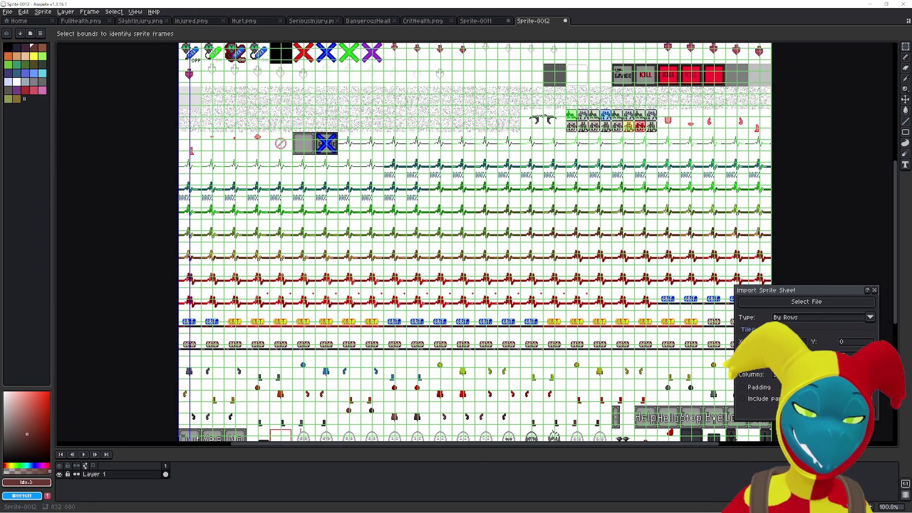
pyautogui.write('32')
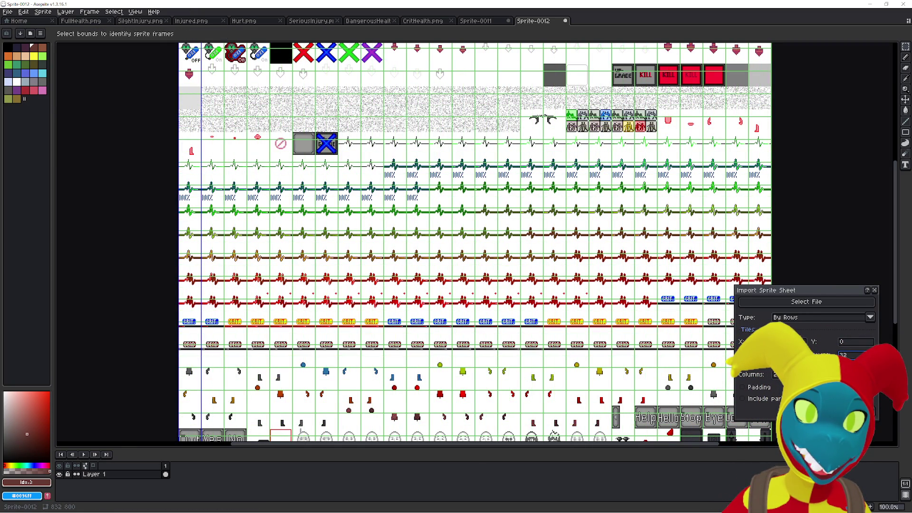
pyautogui.click(836, 324)
pyautogui.click(817, 331)
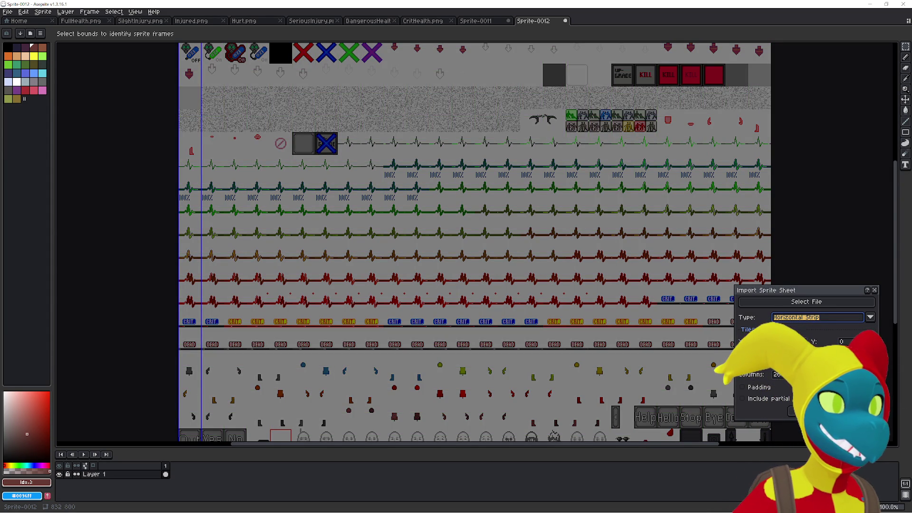
pyautogui.click(855, 342)
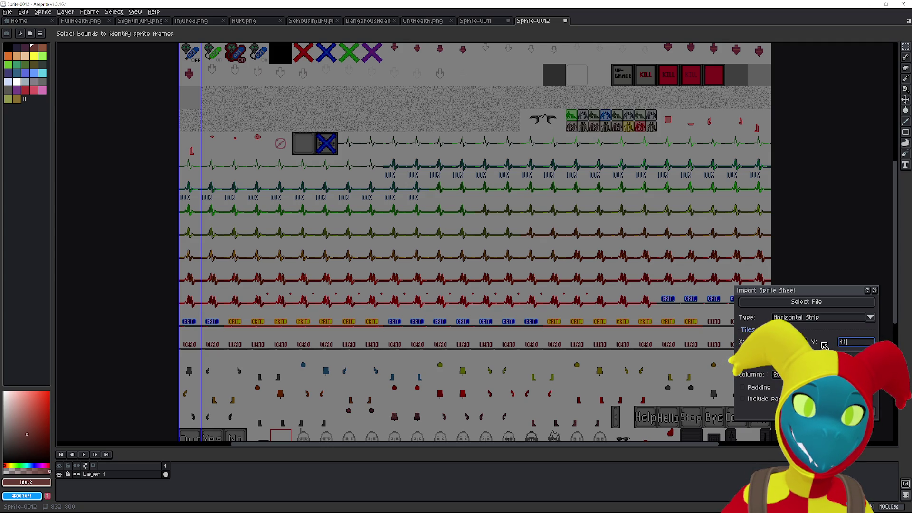
pyautogui.write('6')
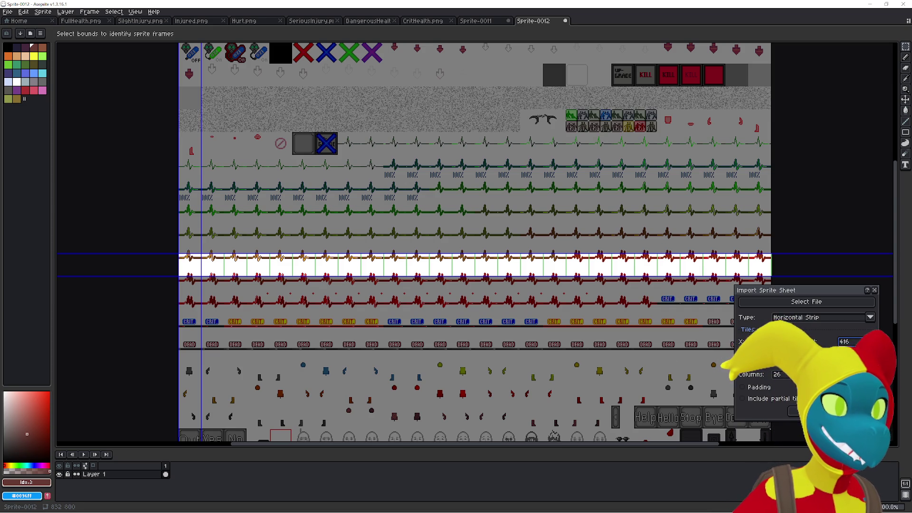
pyautogui.press('BackSpace')
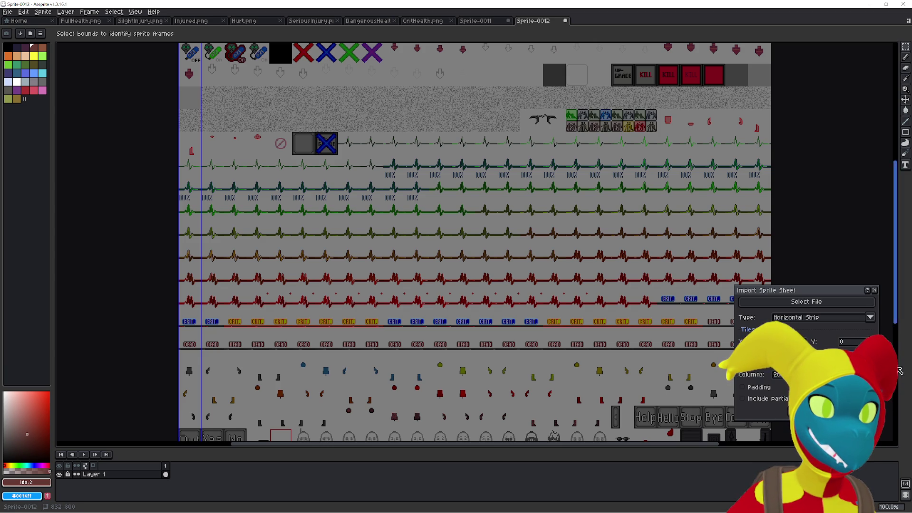
pyautogui.write('13')
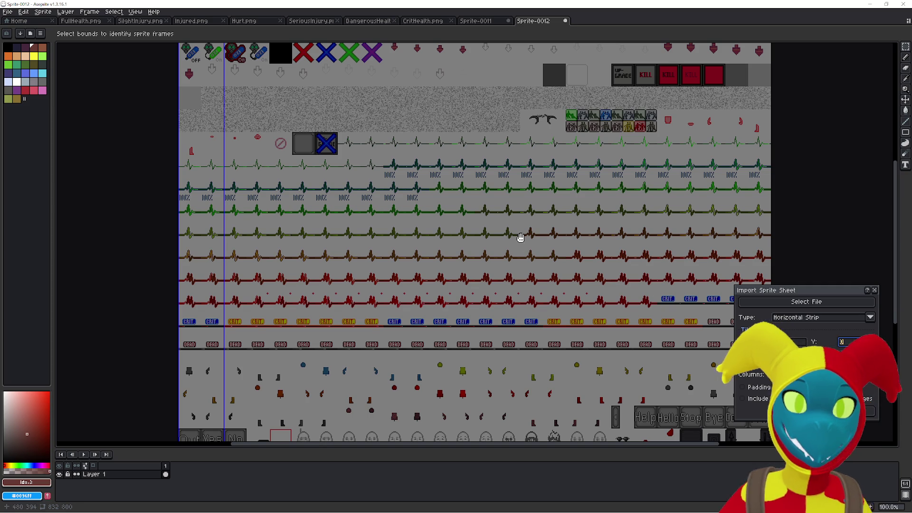
pyautogui.press('Tab')
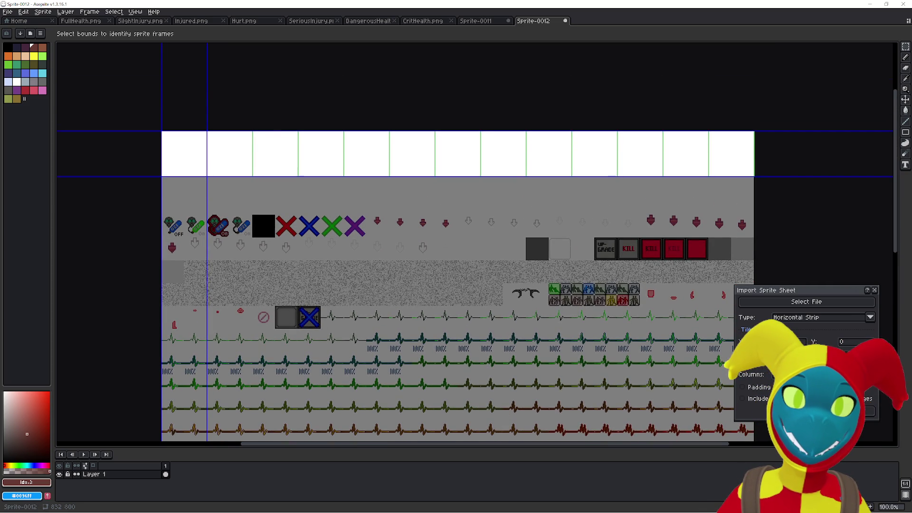
pyautogui.press('Escape')
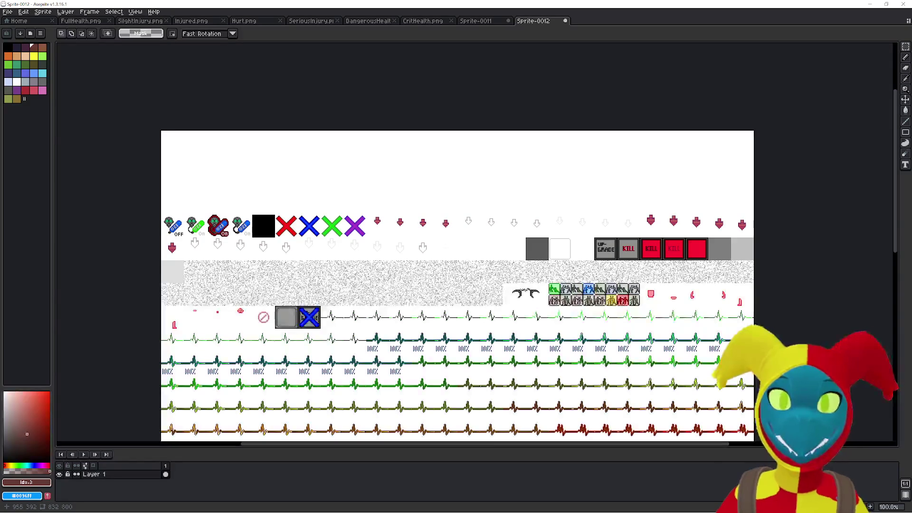
# Undo the misplaced paste and re-paste the full sprite sheet copied from Paint.
pyautogui.hotkey('ctrl', 'z')
pyautogui.hotkey('ctrl', 'v')
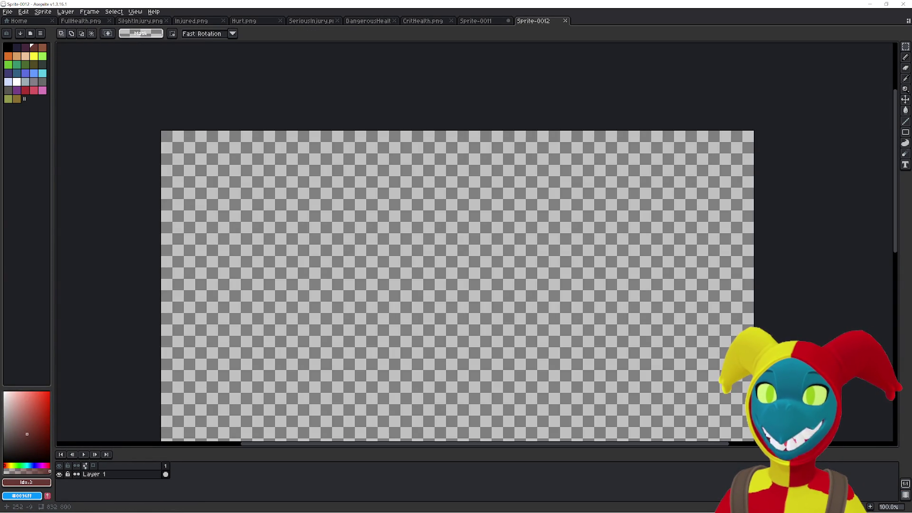
pyautogui.hotkey('alt', 'Tab')
pyautogui.scroll(-3, 493, 218)
pyautogui.scroll(-3, 482, 233)
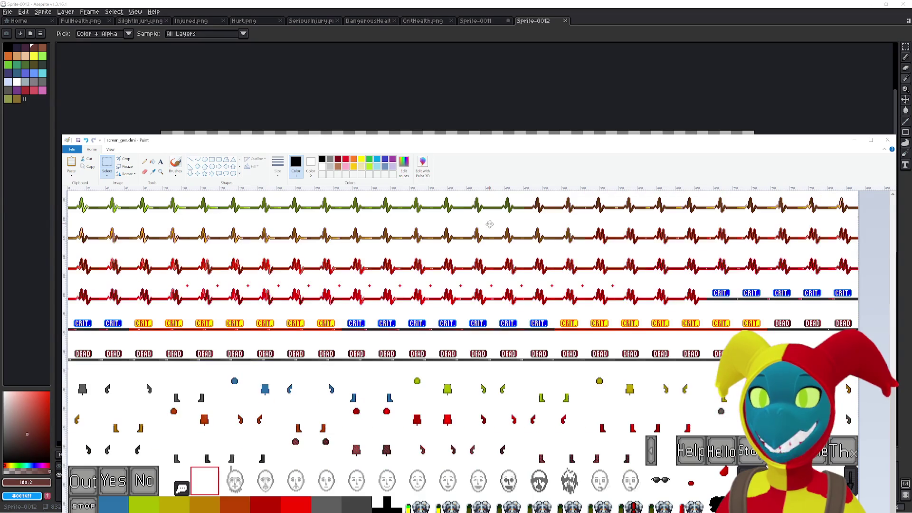
pyautogui.doubleClick(482, 142)
pyautogui.keyDown('ctrl'); pyautogui.scroll(-1, 449, 187); pyautogui.keyUp('ctrl')
pyautogui.keyDown('ctrl'); pyautogui.scroll(-1, 449, 187); pyautogui.keyUp('ctrl')
pyautogui.scroll(-3, 433, 253)
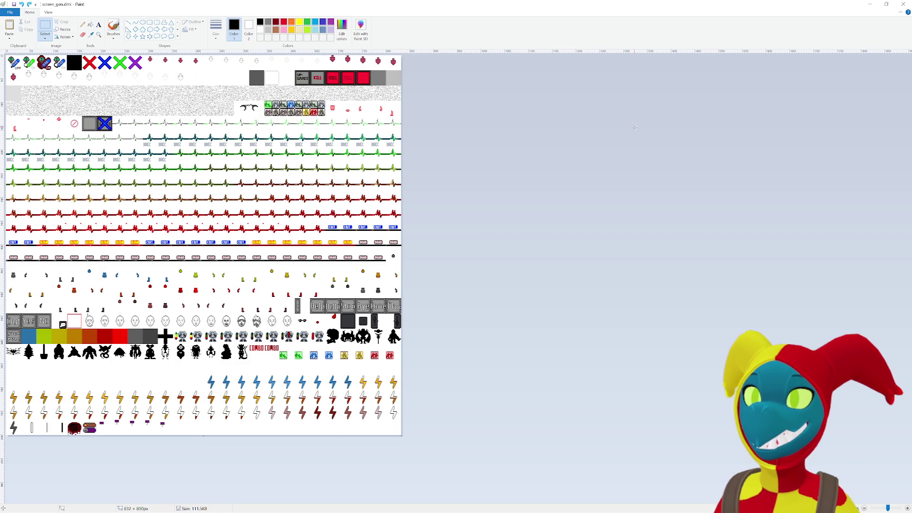
pyautogui.hotkey('alt', 'Tab')
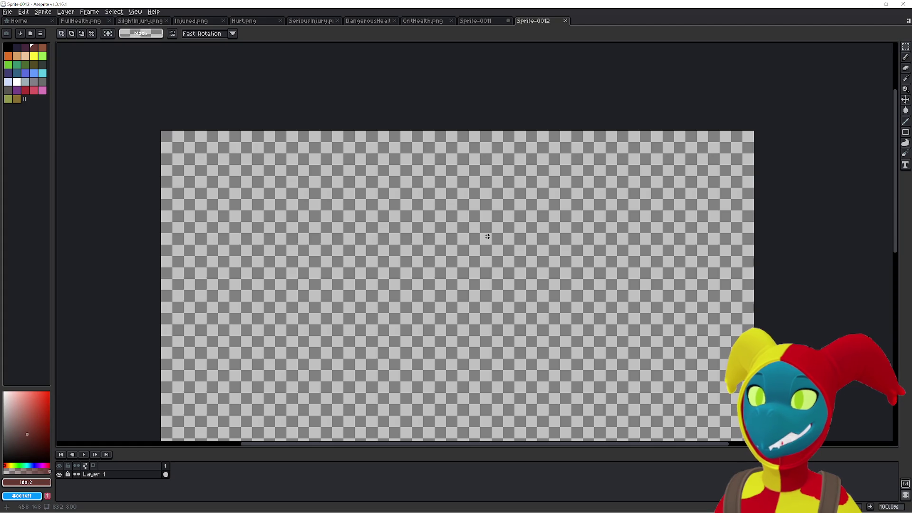
pyautogui.hotkey('ctrl', 'v')
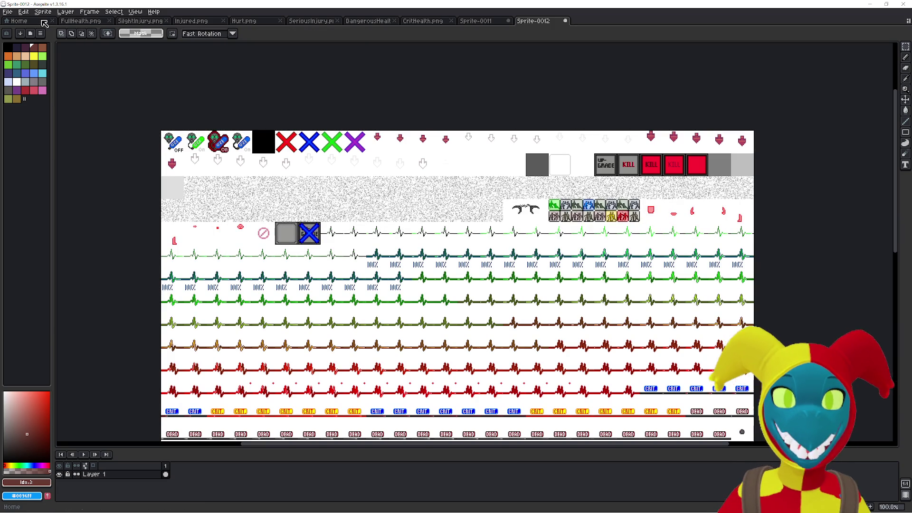
pyautogui.click(6, 12)
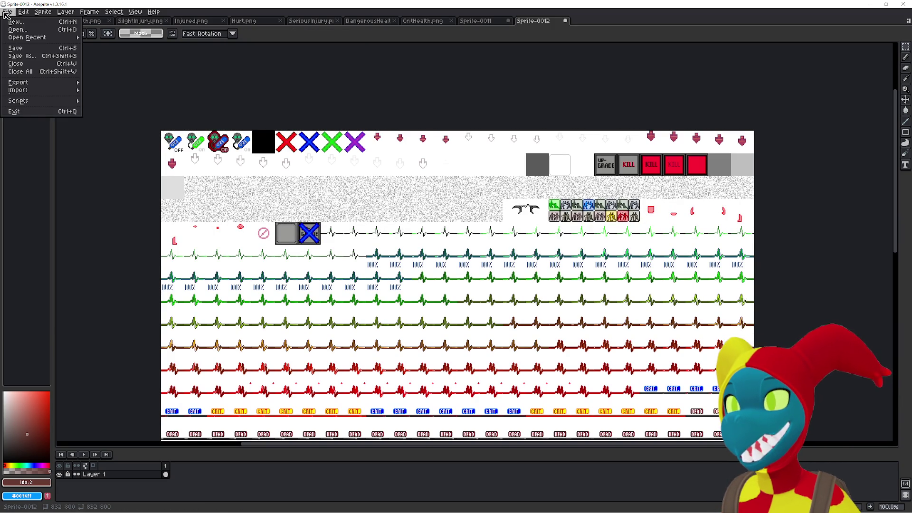
# Open Import Sprite Sheet and set the cell size to 32×32.
pyautogui.moveTo(71, 90)
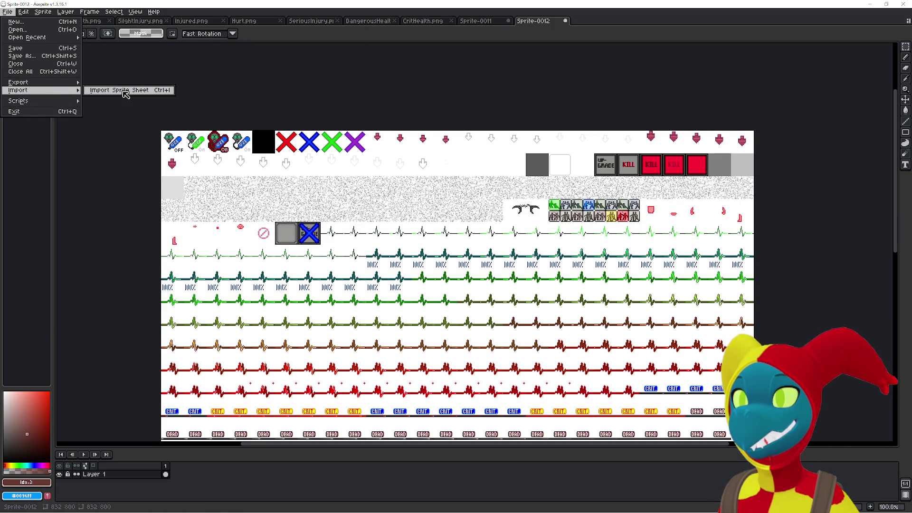
pyautogui.click(125, 94)
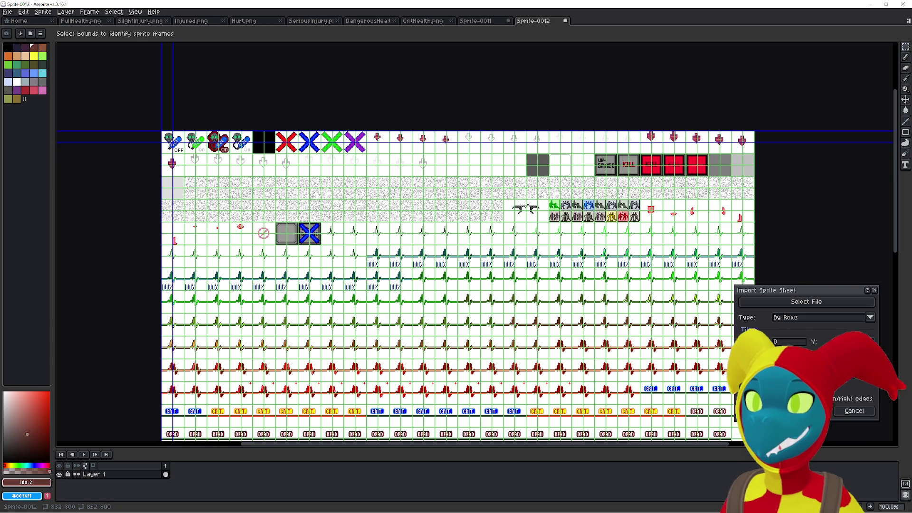
pyautogui.write('3232')
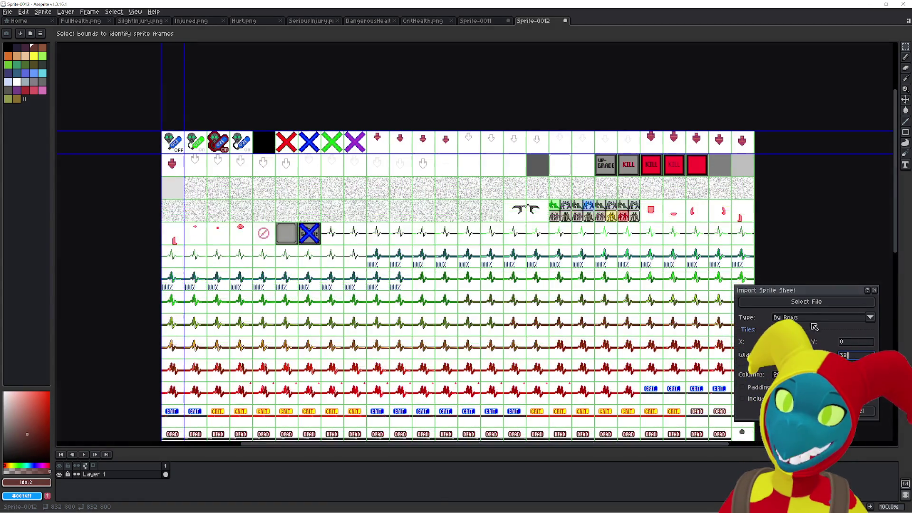
pyautogui.moveTo(812, 284); pyautogui.dragTo(821, 219)
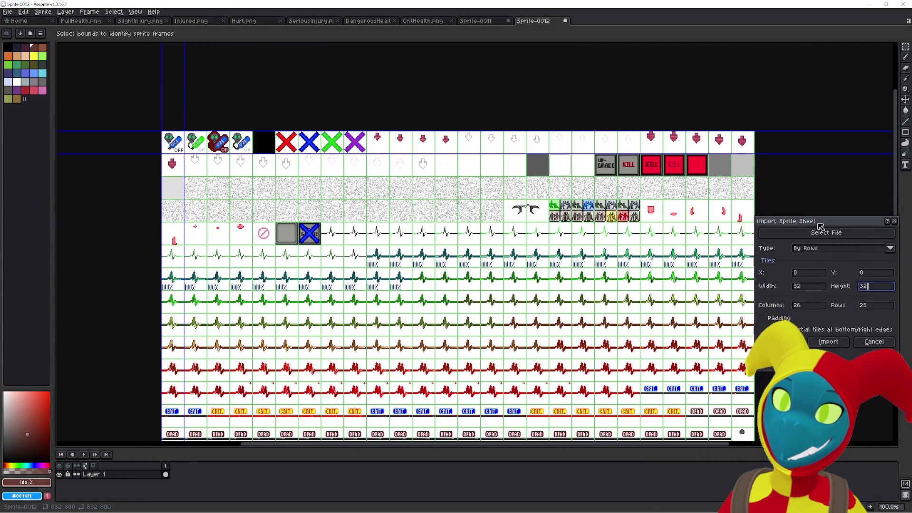
# Choose a horizontal strip layout at Y 416 and import the DEAD row.
pyautogui.click(825, 247)
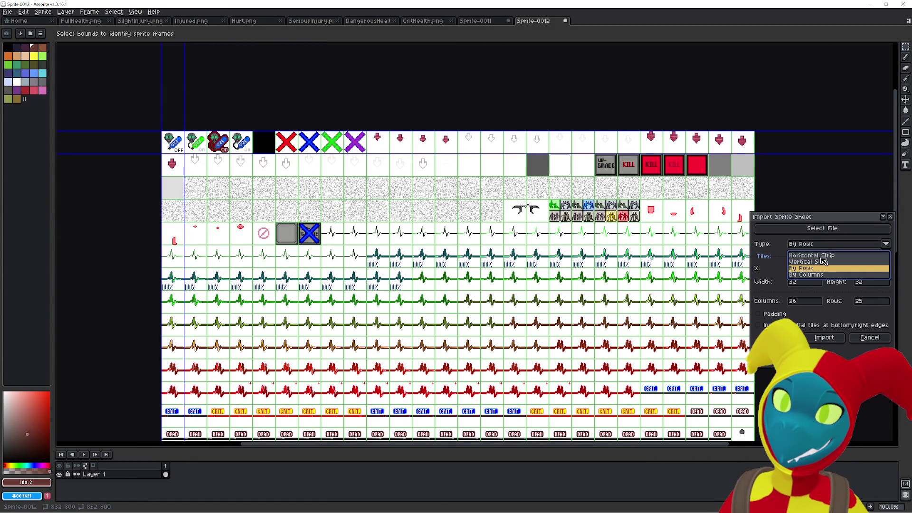
pyautogui.click(823, 257)
pyautogui.click(872, 269)
pyautogui.write('146')
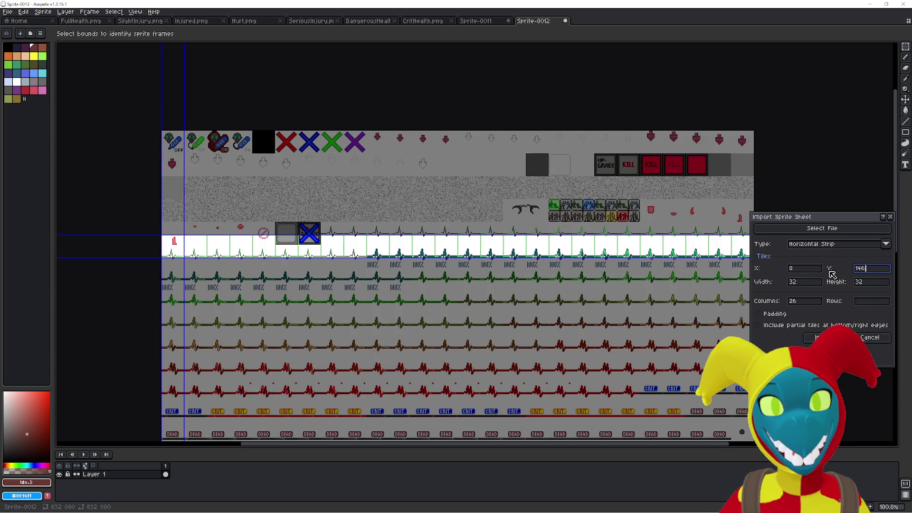
pyautogui.press('BackSpace')
pyautogui.press('BackSpace')
pyautogui.press('BackSpace')
pyautogui.write('4')
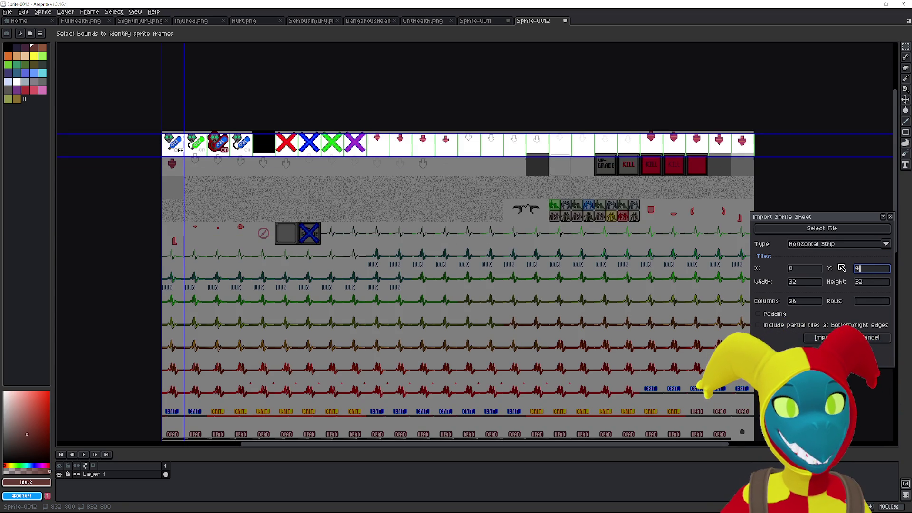
pyautogui.write('16')
pyautogui.scroll(-3, 641, 266)
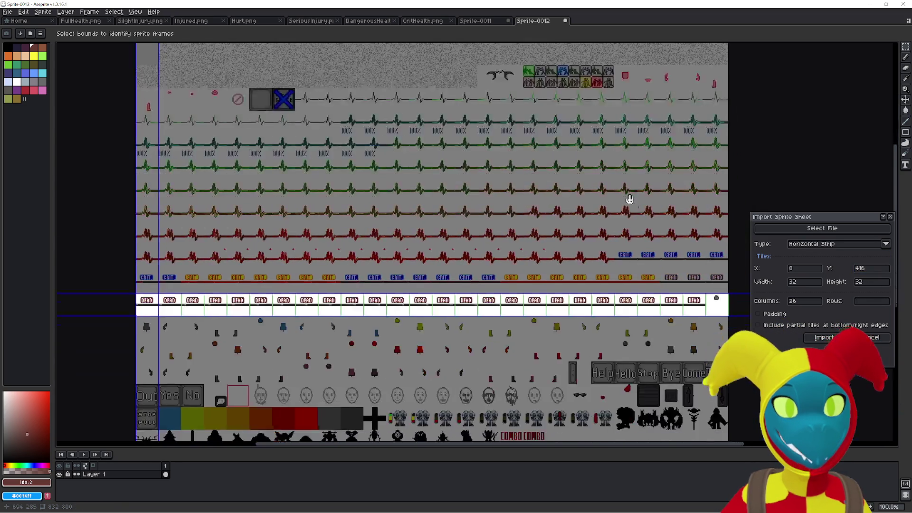
pyautogui.scroll(1, 628, 309)
pyautogui.scroll(-1, 419, 319)
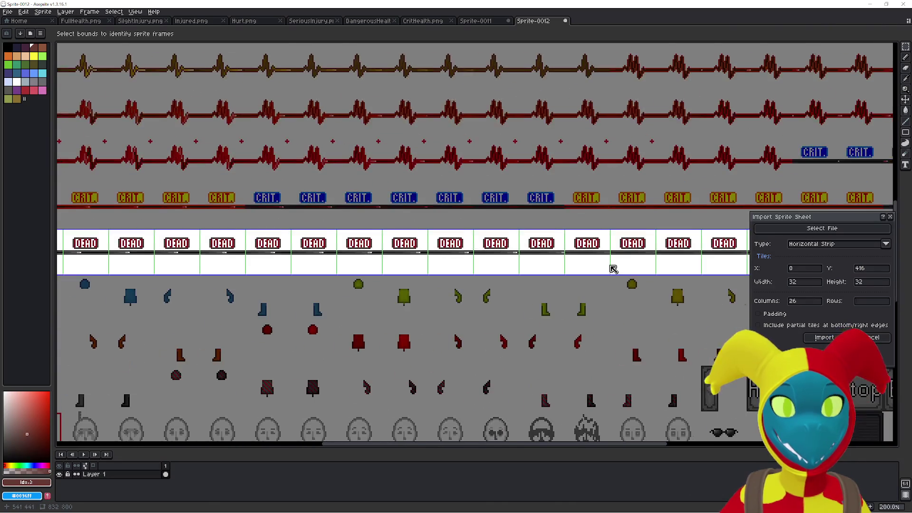
pyautogui.click(824, 337)
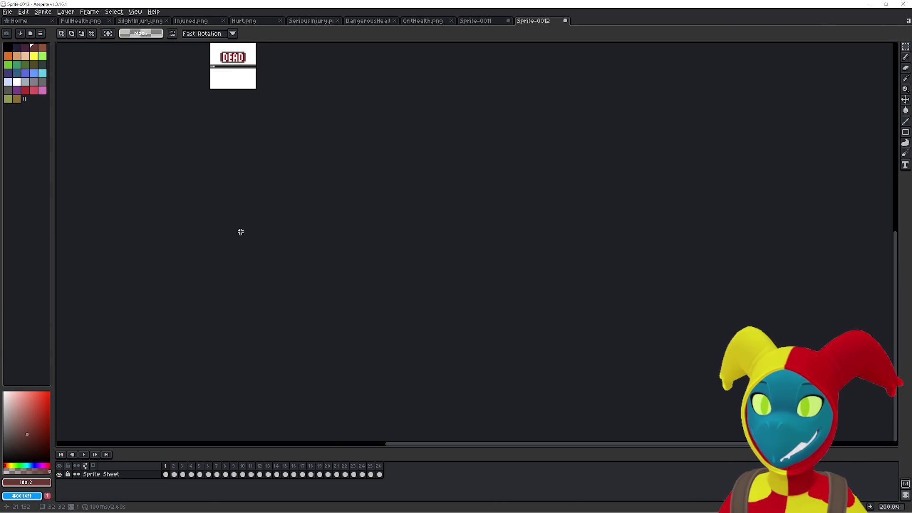
# Drag the Sprite-0011 tab into a left pane beside CritHealth.png.
pyautogui.moveTo(240, 231); pyautogui.dragTo(423, 337)
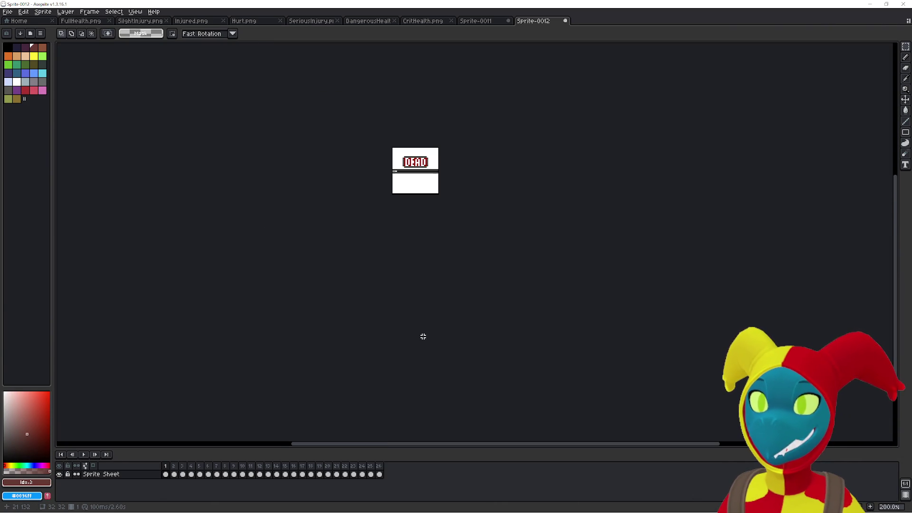
pyautogui.click(479, 21)
pyautogui.moveTo(477, 32)
pyautogui.mouseDown()
pyautogui.moveTo(486, 20)
pyautogui.moveTo(56, 221)
pyautogui.moveTo(70, 217)
pyautogui.mouseUp()
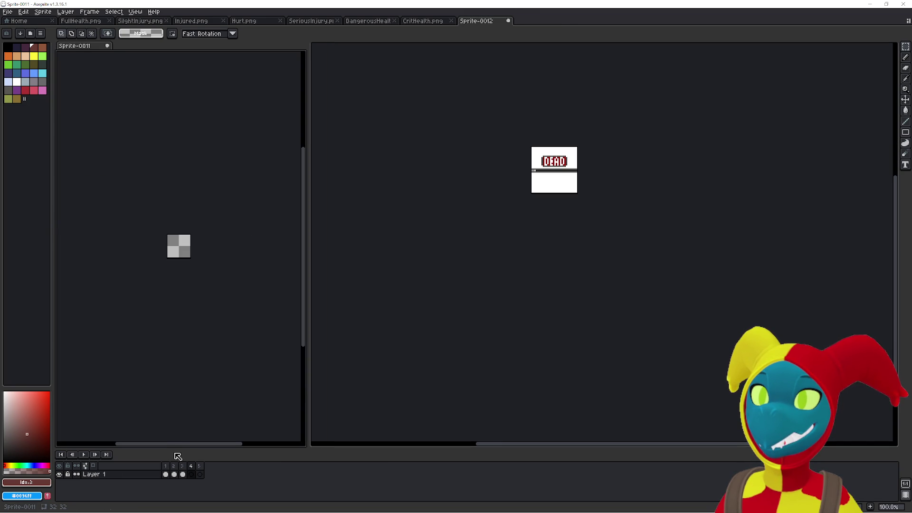
pyautogui.click(429, 21)
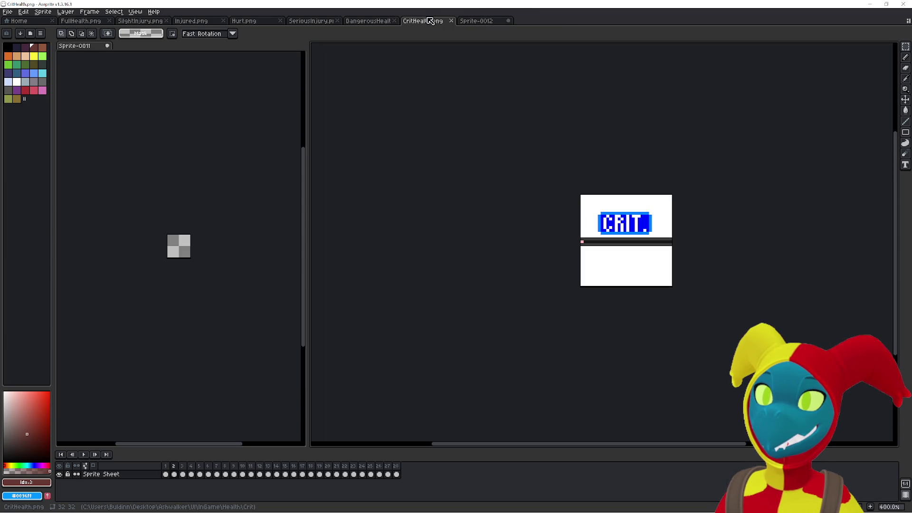
# Add new frames to CritHealth.png with Alt+N and pick the rectangular selection tool.
pyautogui.click(165, 473)
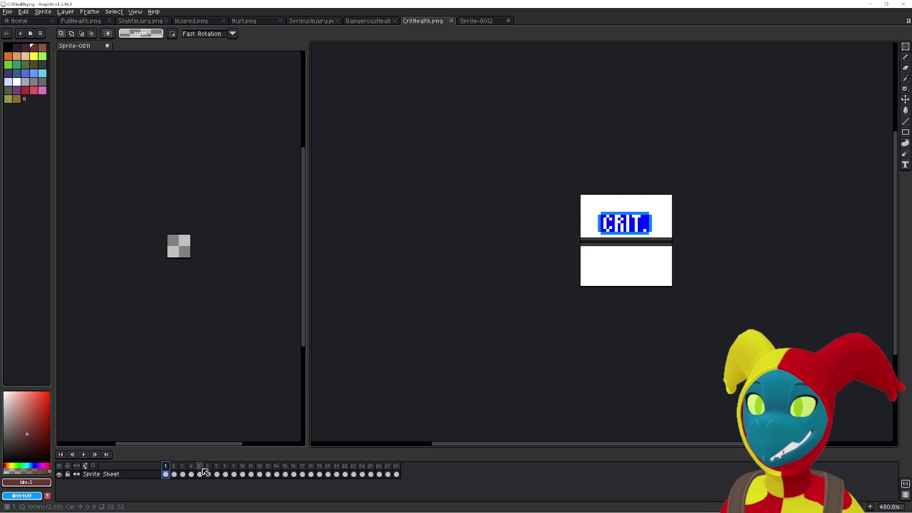
pyautogui.hotkey('alt', 'n')
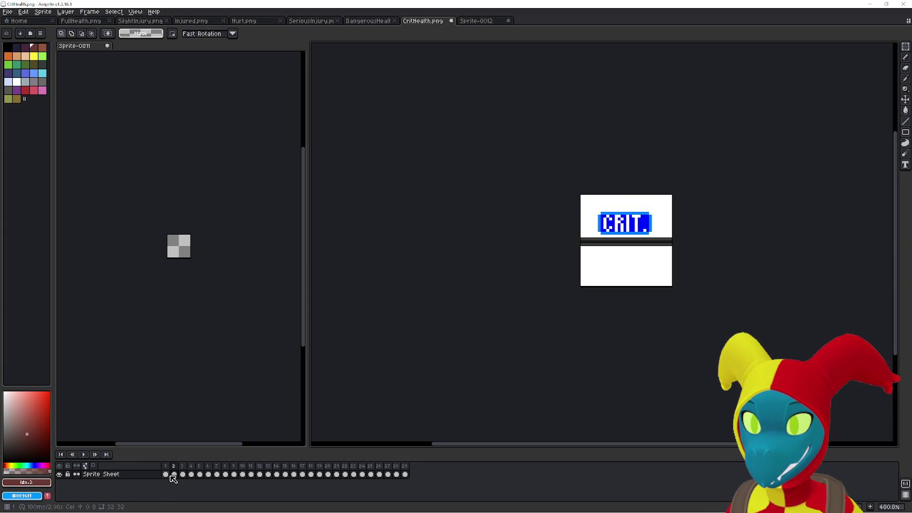
pyautogui.click(165, 474)
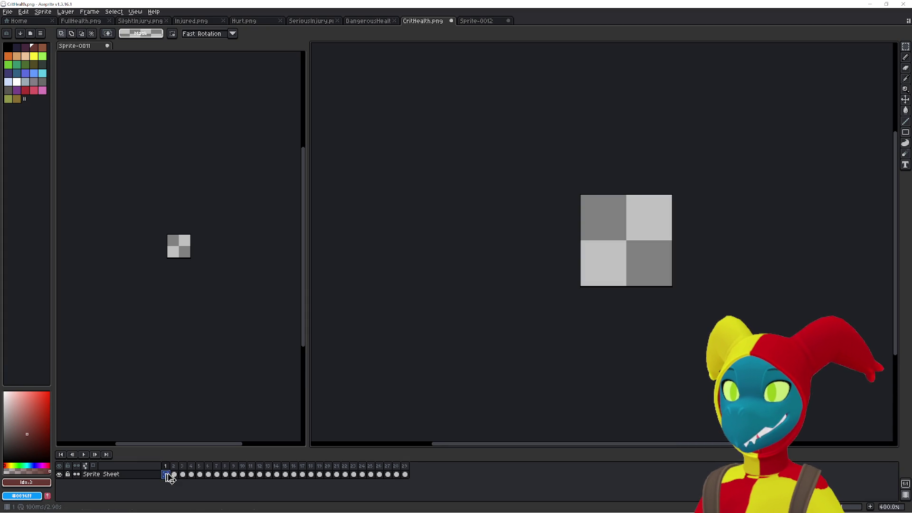
pyautogui.hotkey('alt', 'n')
pyautogui.hotkey('alt', 'n')
pyautogui.hotkey('alt', 'n')
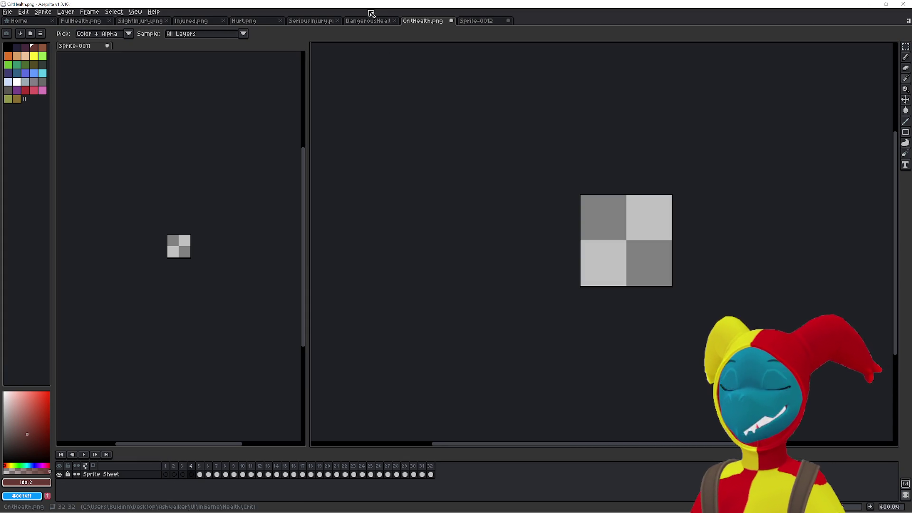
pyautogui.press('m')
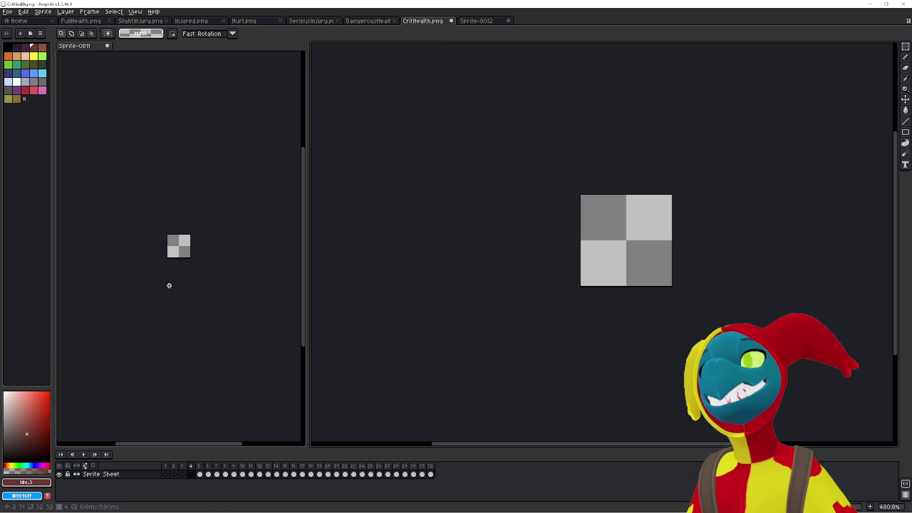
# Copy the whole DEAD image from Sprite-0011 and try pasting it, undoing each attempt.
pyautogui.click(169, 285)
pyautogui.click(403, 365)
pyautogui.click(170, 470)
pyautogui.hotkey('ctrl', 'a')
pyautogui.hotkey('ctrl', 'c')
pyautogui.click(224, 382)
pyautogui.hotkey('ctrl', 'v')
pyautogui.hotkey('ctrl', 'z')
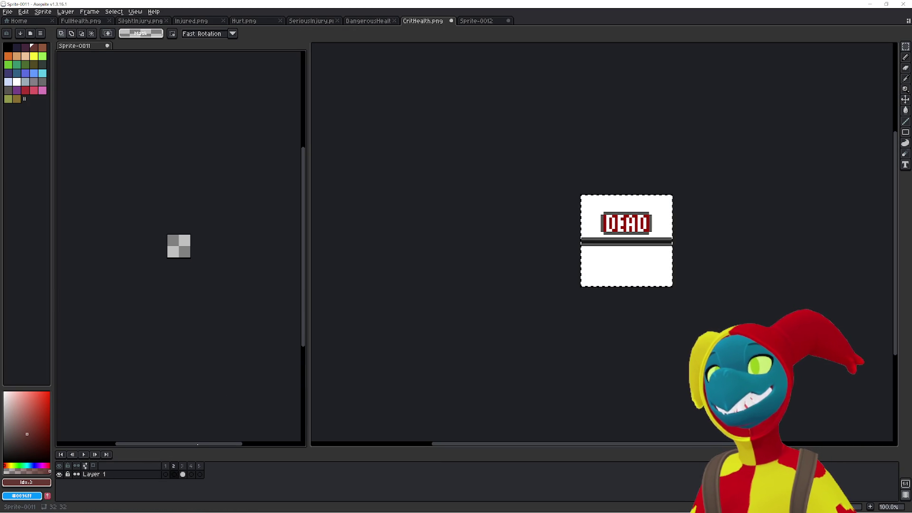
pyautogui.click(434, 392)
pyautogui.press('Delete')
pyautogui.hotkey('ctrl', 'z')
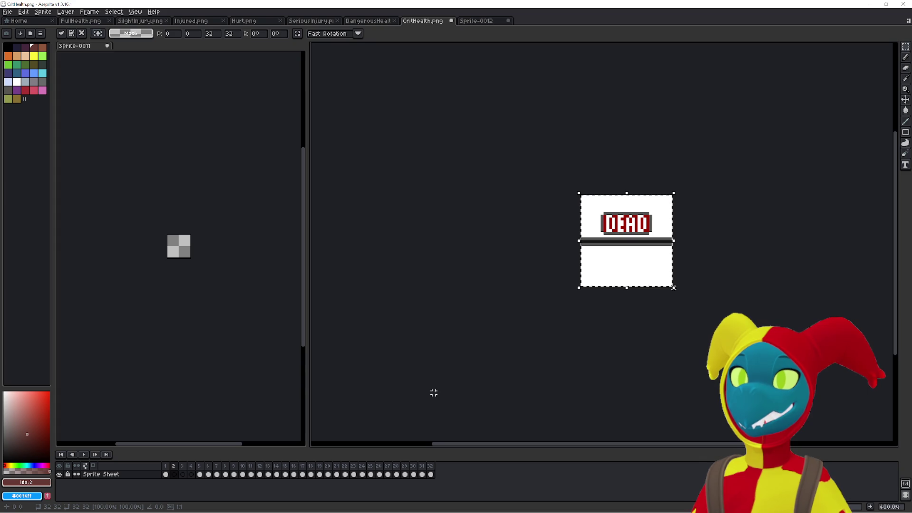
pyautogui.click(158, 376)
pyautogui.hotkey('ctrl', 'v')
pyautogui.hotkey('ctrl', 'z')
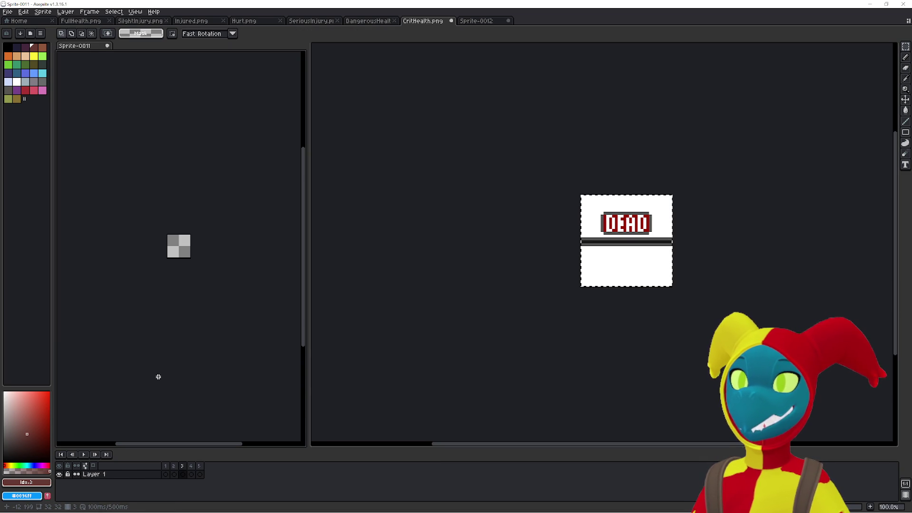
# Delete the empty frame 4 from the animation.
pyautogui.click(576, 341)
pyautogui.hotkey('ctrl', 'a')
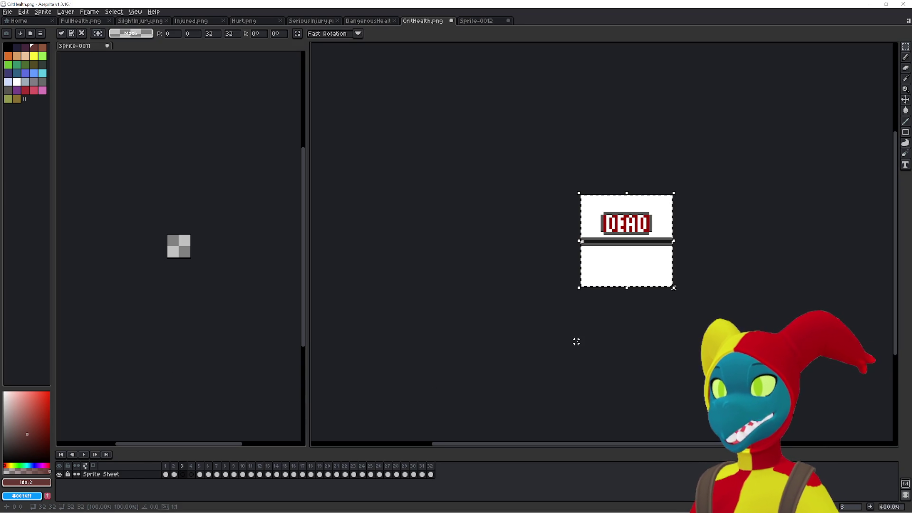
pyautogui.click(194, 466)
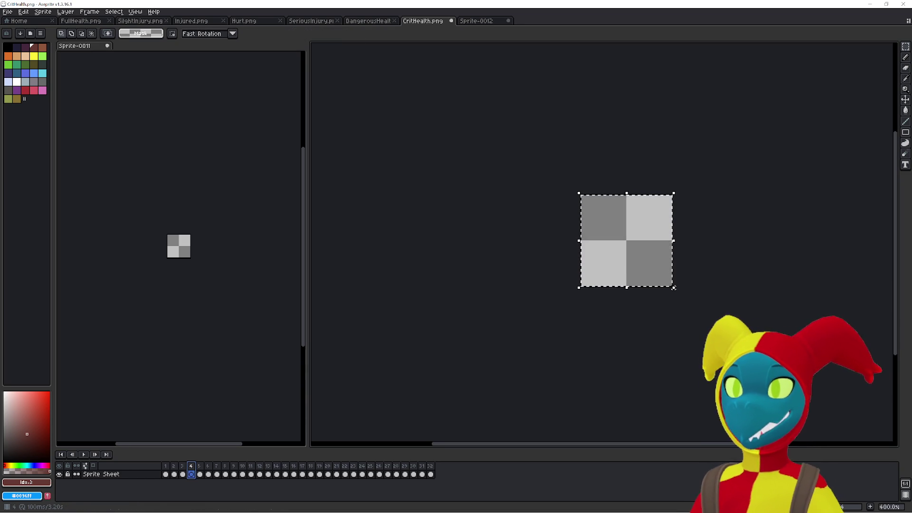
pyautogui.click(229, 428)
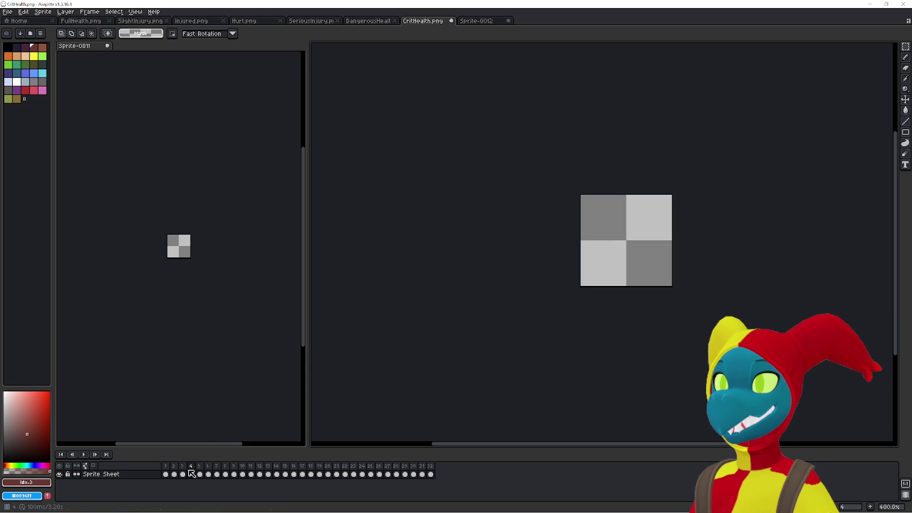
pyautogui.press('Delete')
# Play the CritHealth.png animation and stop it around frame 13.
pyautogui.click(167, 468)
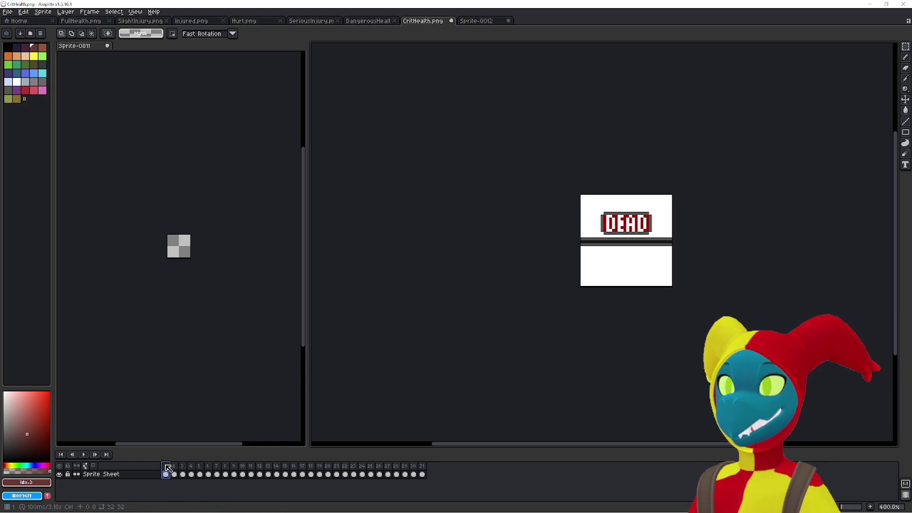
pyautogui.click(199, 465)
pyautogui.press('Return')
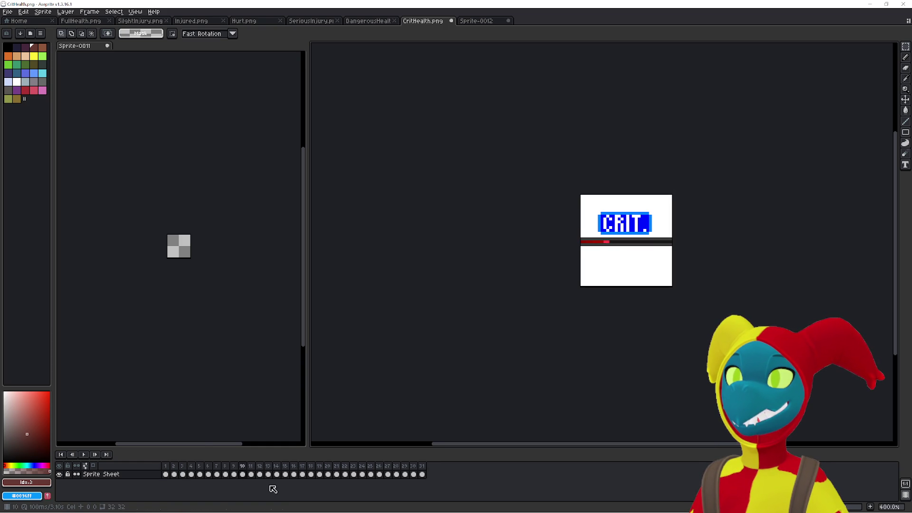
pyautogui.click(272, 473)
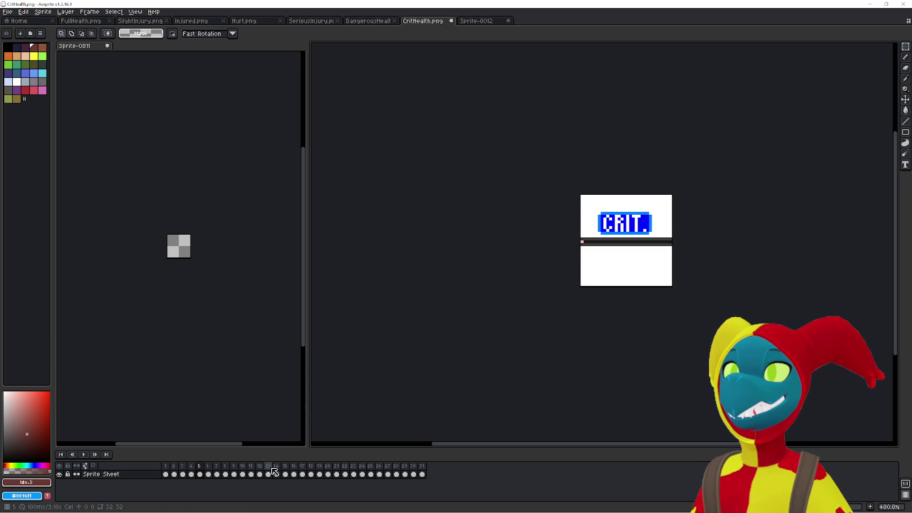
pyautogui.hotkey('ctrl', 'z')
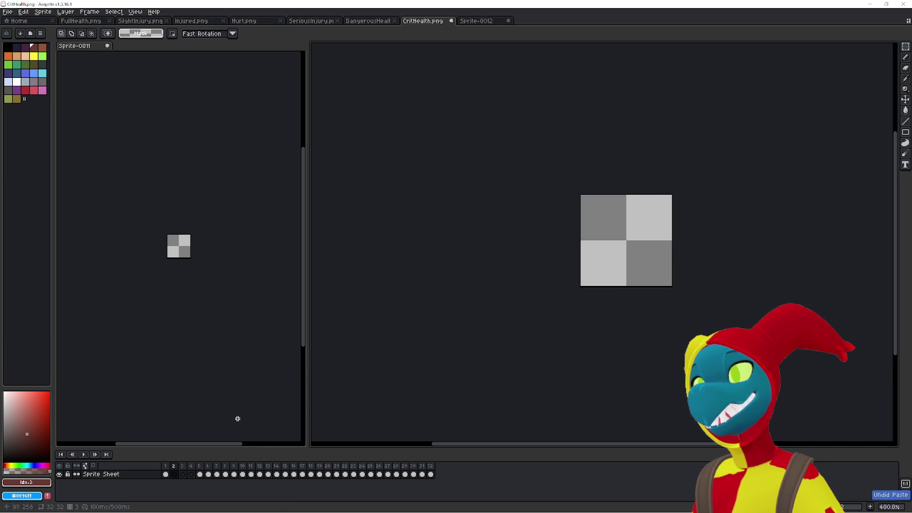
# Undo the cut in Sprite-0011 to restore DEAD and step to its frame 3.
pyautogui.click(209, 401)
pyautogui.hotkey('ctrl', 'z')
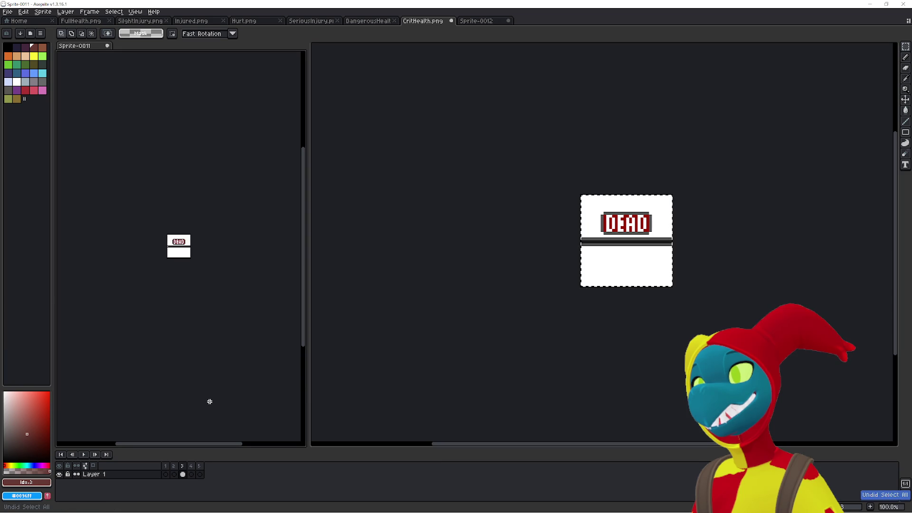
pyautogui.click(383, 387)
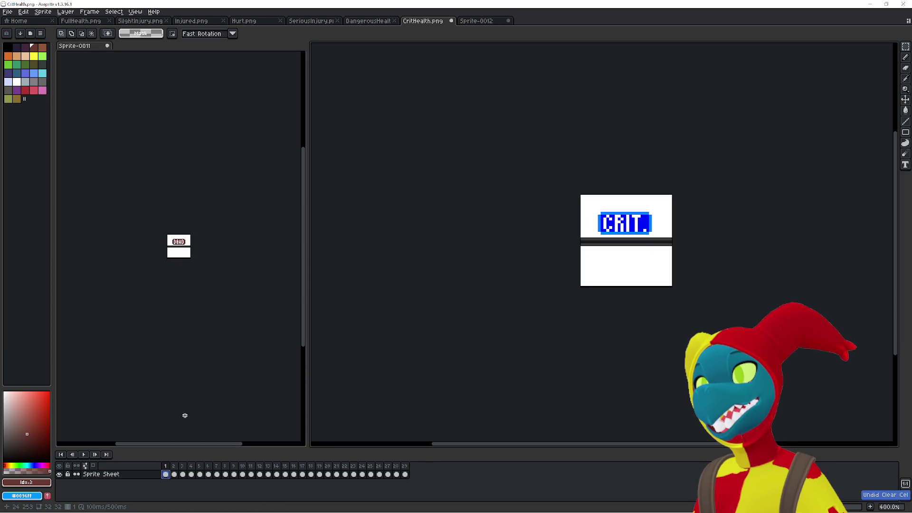
pyautogui.click(190, 401)
pyautogui.press('Return')
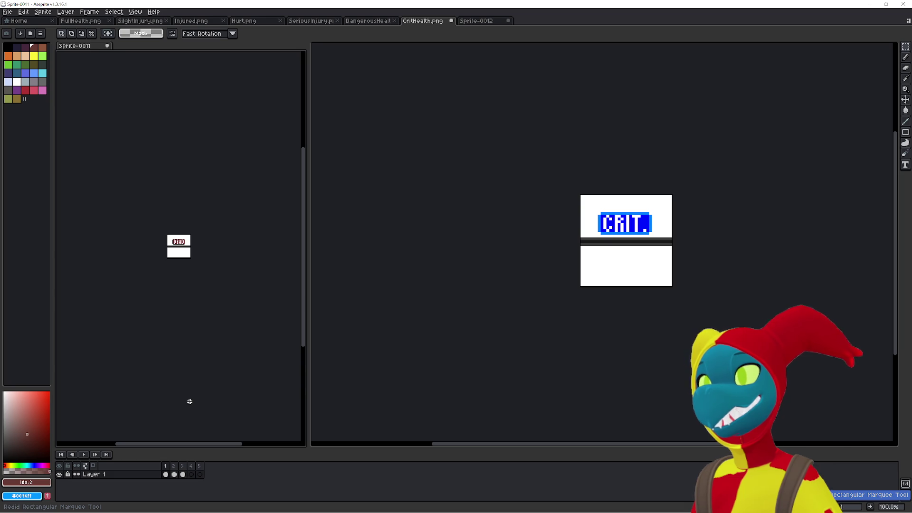
pyautogui.click(467, 408)
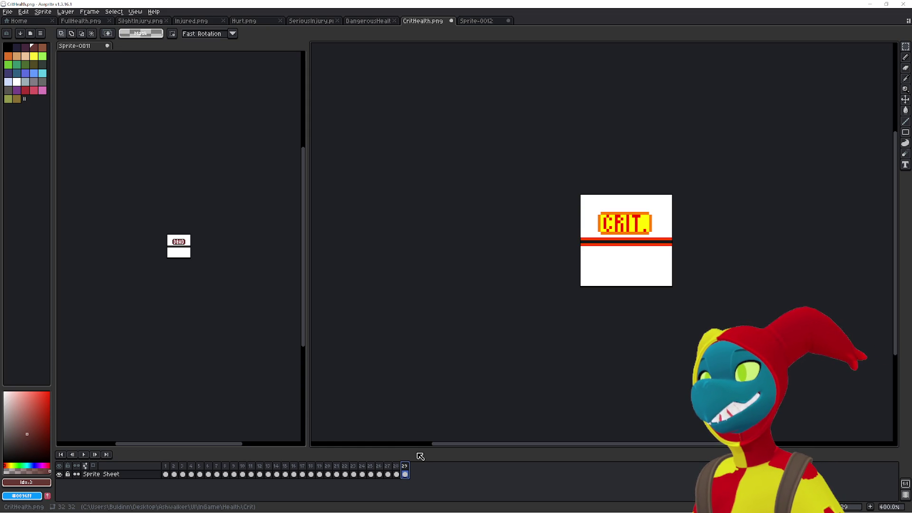
pyautogui.hotkey('alt', 'Tab')
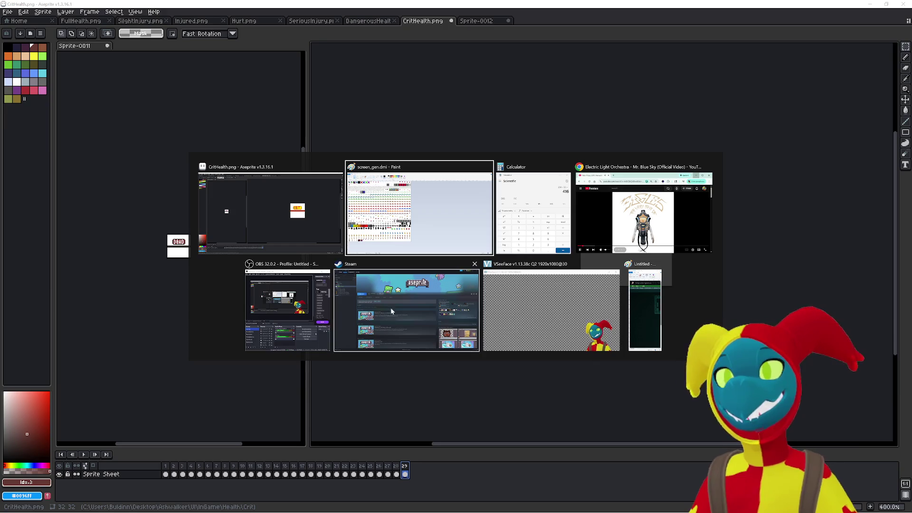
pyautogui.press('alt')
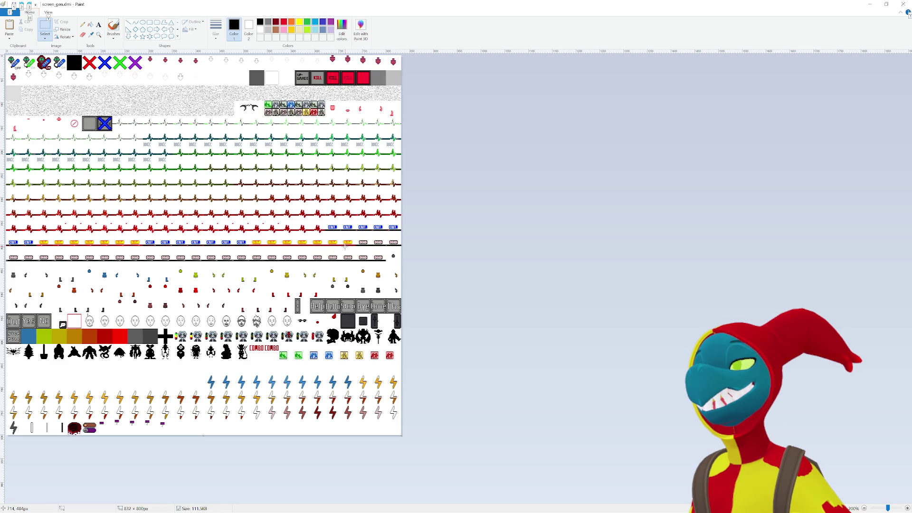
pyautogui.hotkey('alt', 'Tab')
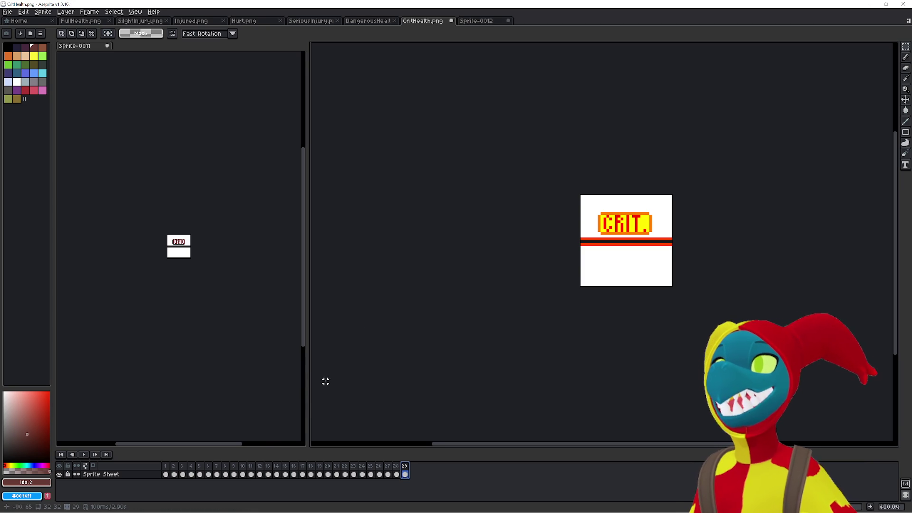
# Delete the empty frame 1, leaving 28 frames, and bring up Save As.
pyautogui.press('Home')
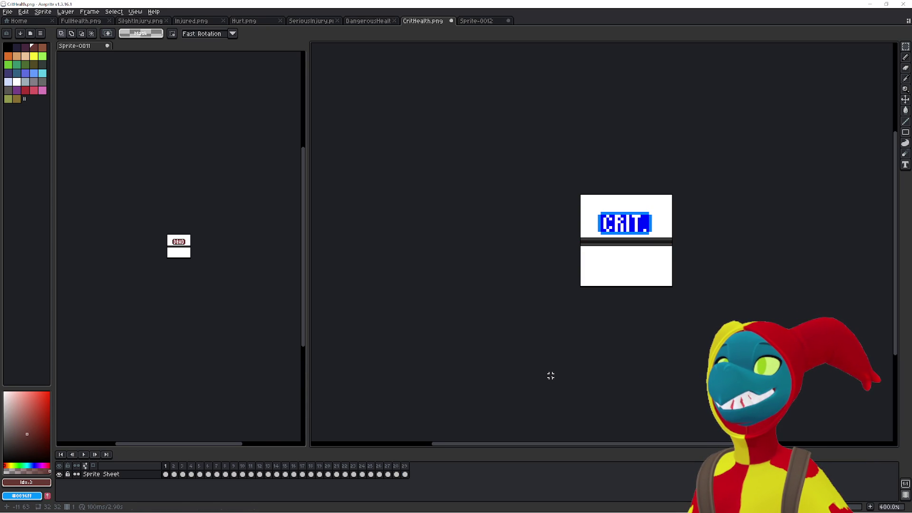
pyautogui.click(168, 473)
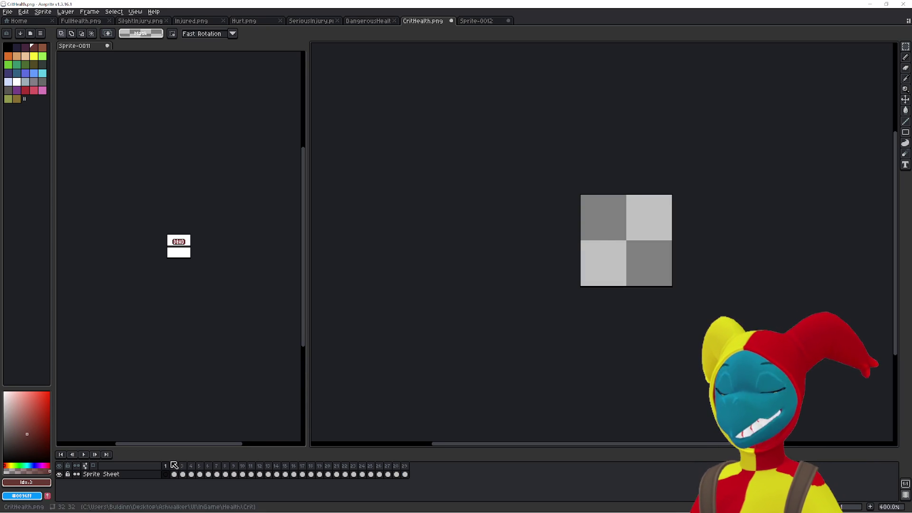
pyautogui.hotkey('alt', 'Delete')
pyautogui.press('Right')
pyautogui.press('Right')
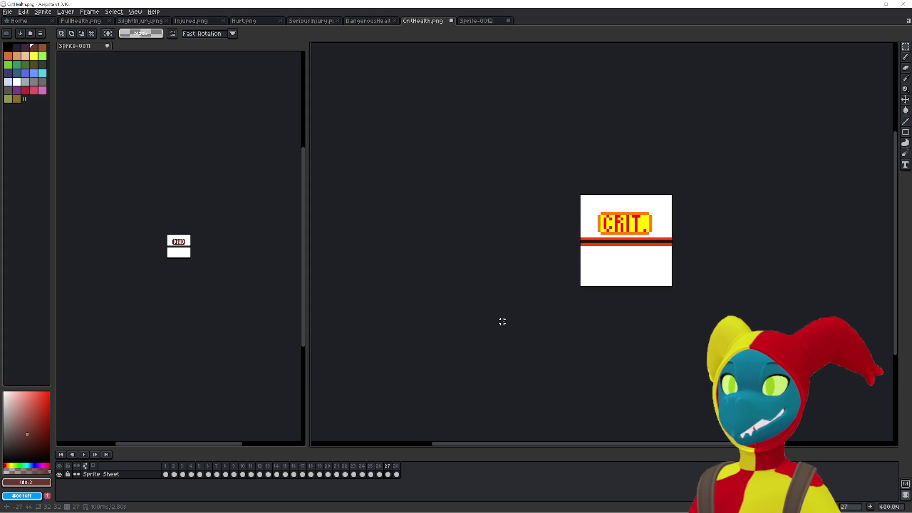
pyautogui.click(7, 11)
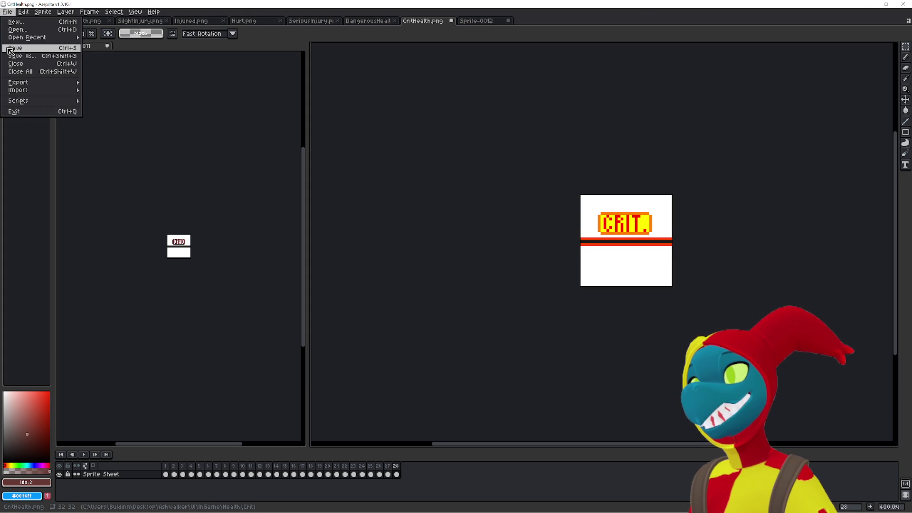
pyautogui.click(14, 56)
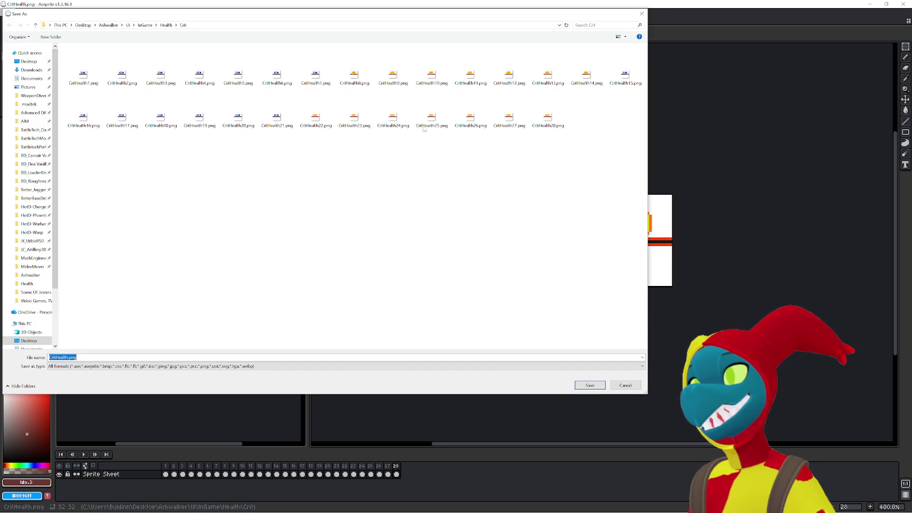